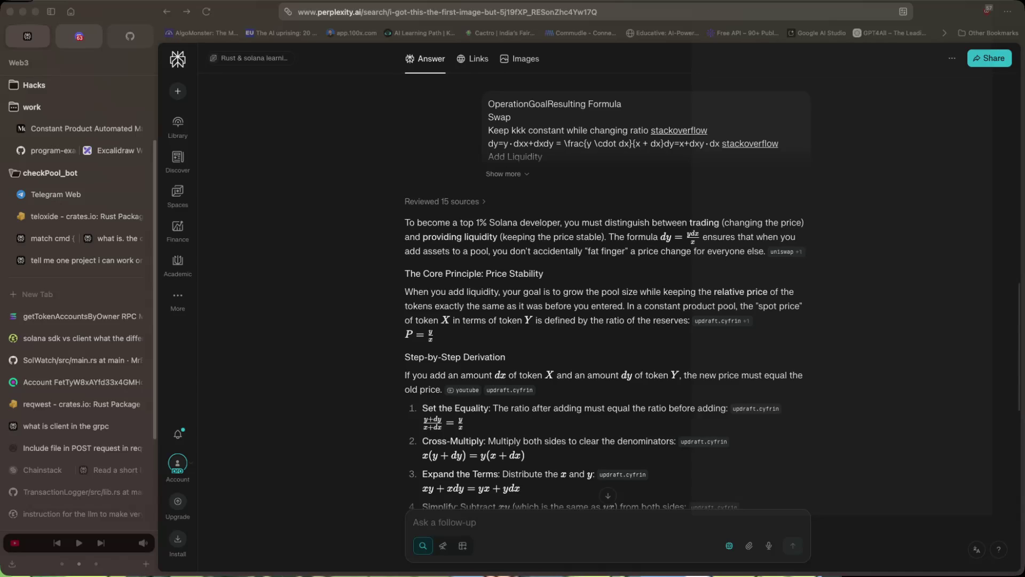
Scroll the Perplexity answer to the dy = y·dx/x derivation, highlighting the formula and the spot-price text.
{"action": "scroll", "coordinate": [447, 270], "scroll_direction": "down", "scroll_amount": 1}
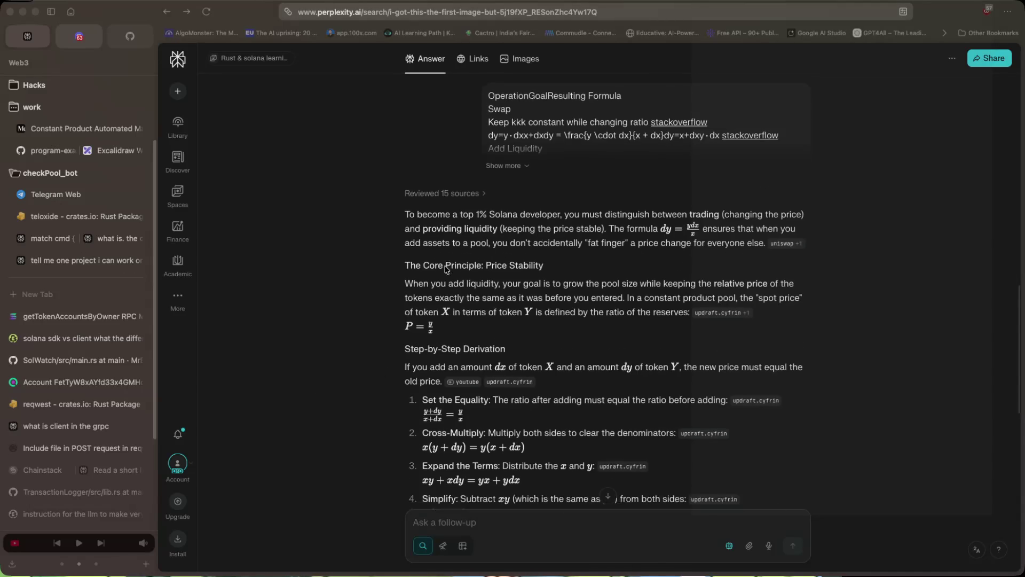
{"action": "scroll", "coordinate": [448, 267], "scroll_direction": "down", "scroll_amount": 5}
{"action": "scroll", "coordinate": [470, 247], "scroll_direction": "down", "scroll_amount": 1}
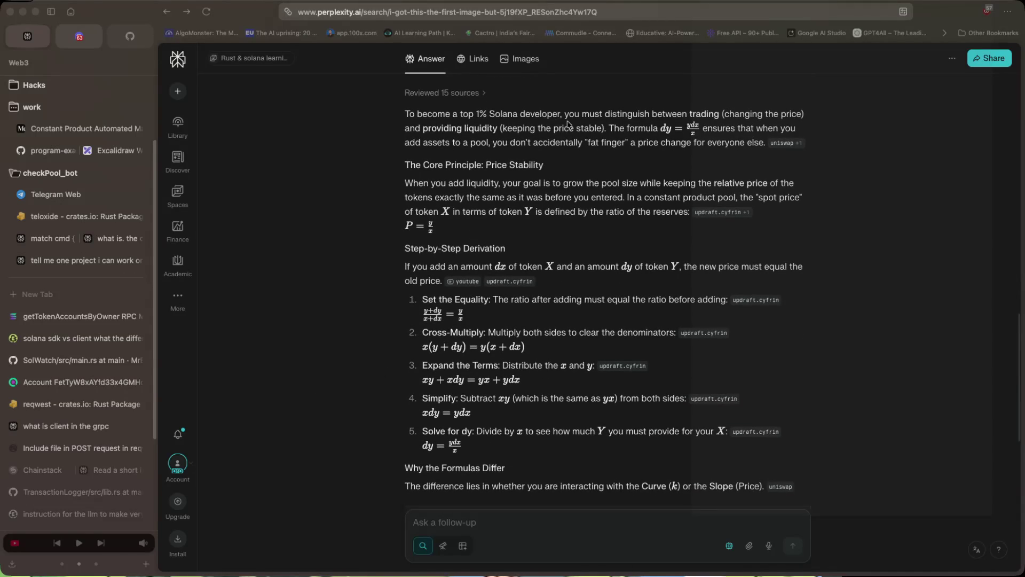
{"action": "left_click_drag", "start_coordinate": [653, 129], "coordinate": [705, 130]}
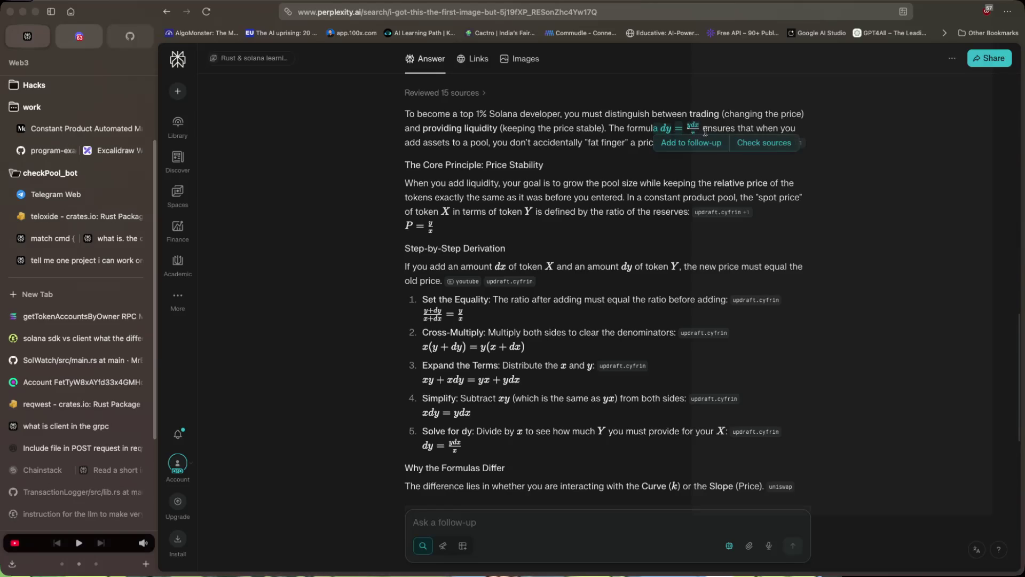
{"action": "left_click", "coordinate": [754, 184]}
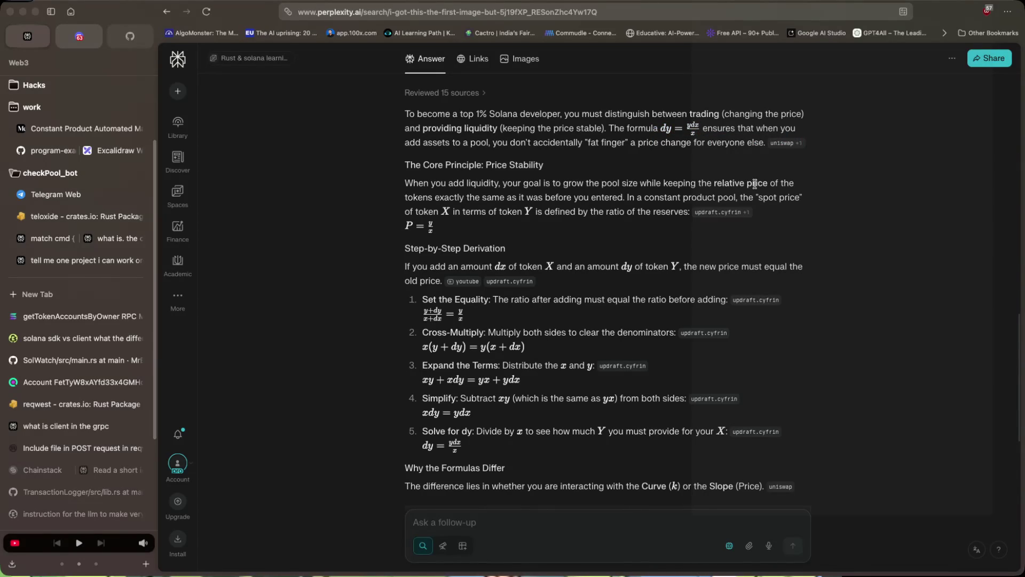
{"action": "mouse_move", "coordinate": [690, 212]}
{"action": "left_click_drag", "start_coordinate": [406, 183], "coordinate": [465, 184]}
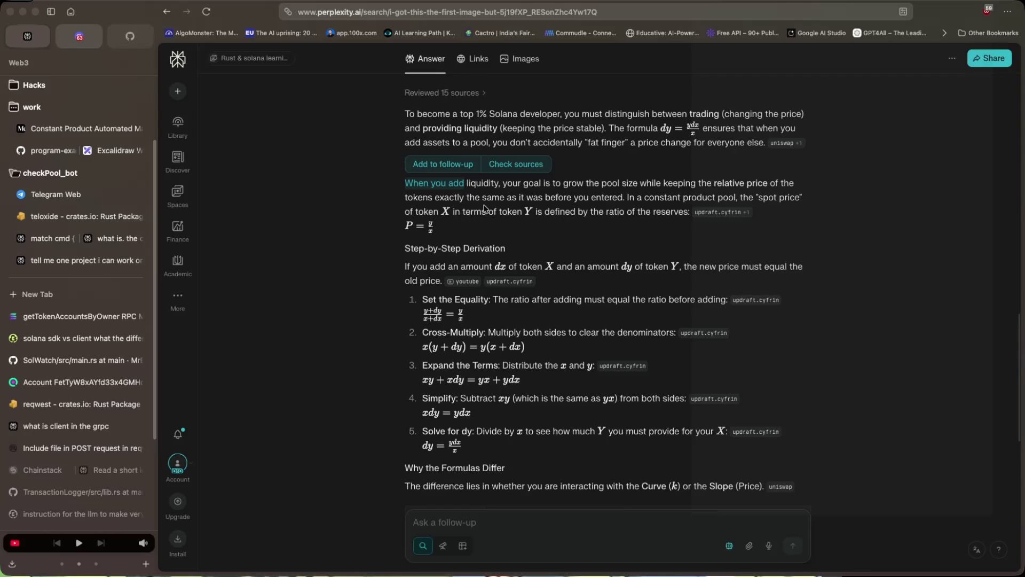
{"action": "left_click_drag", "start_coordinate": [404, 214], "coordinate": [636, 213]}
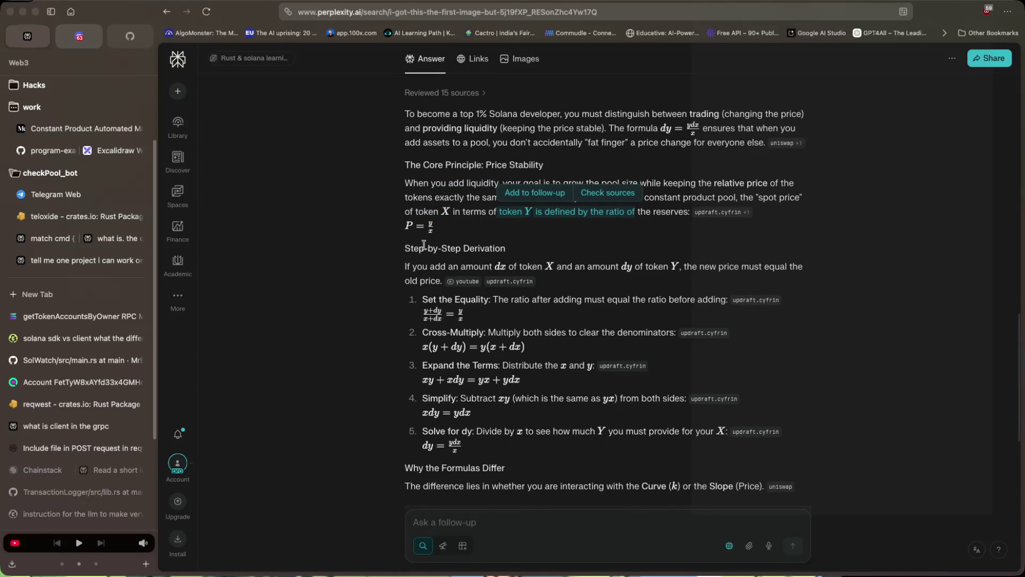
{"action": "left_click", "coordinate": [465, 247]}
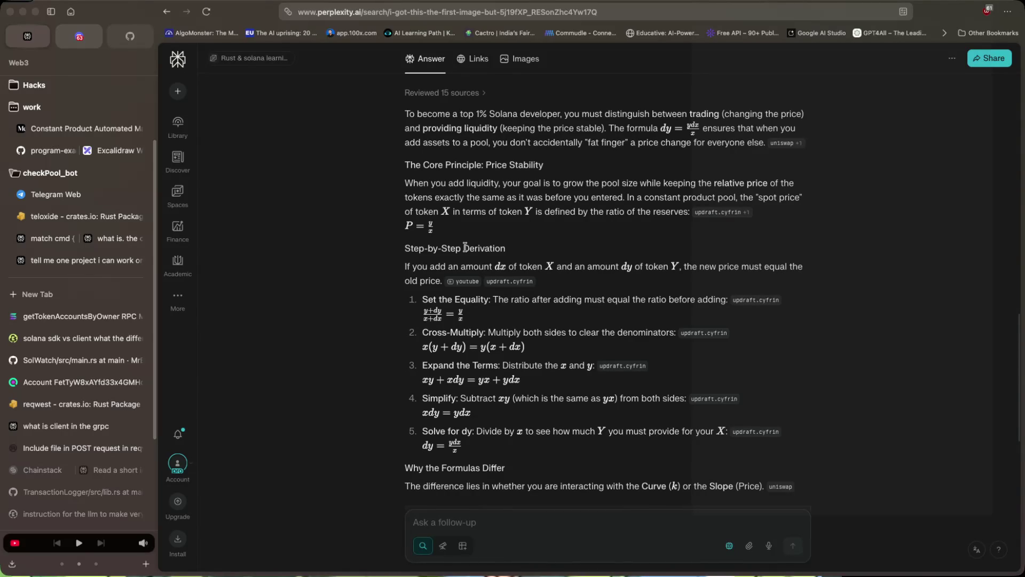
{"action": "scroll", "coordinate": [465, 247], "scroll_direction": "down", "scroll_amount": 1}
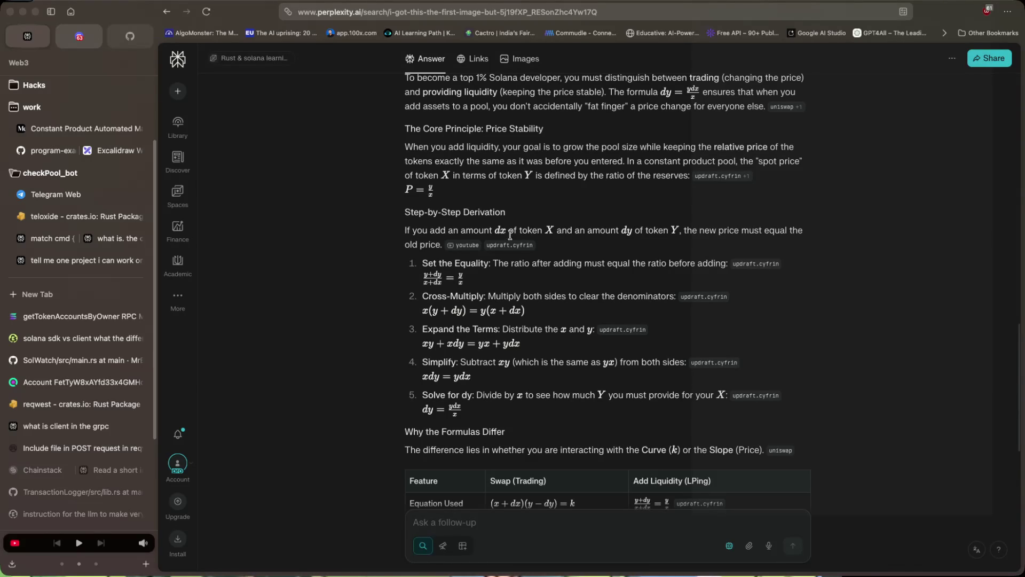
Scroll past the derivation to the Swap vs Add Liquidity table and the U128 Pro-Tip.
{"action": "mouse_move", "coordinate": [458, 147]}
{"action": "left_mouse_down"}
{"action": "mouse_move", "coordinate": [774, 148]}
{"action": "mouse_move", "coordinate": [459, 163]}
{"action": "mouse_move", "coordinate": [482, 165]}
{"action": "left_mouse_up"}
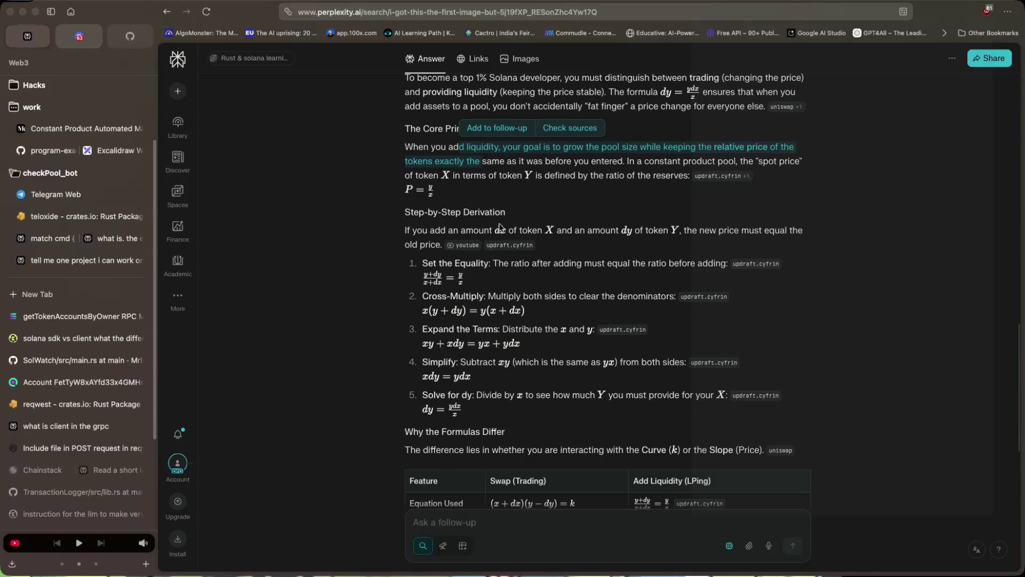
{"action": "scroll", "coordinate": [499, 224], "scroll_direction": "down", "scroll_amount": 3}
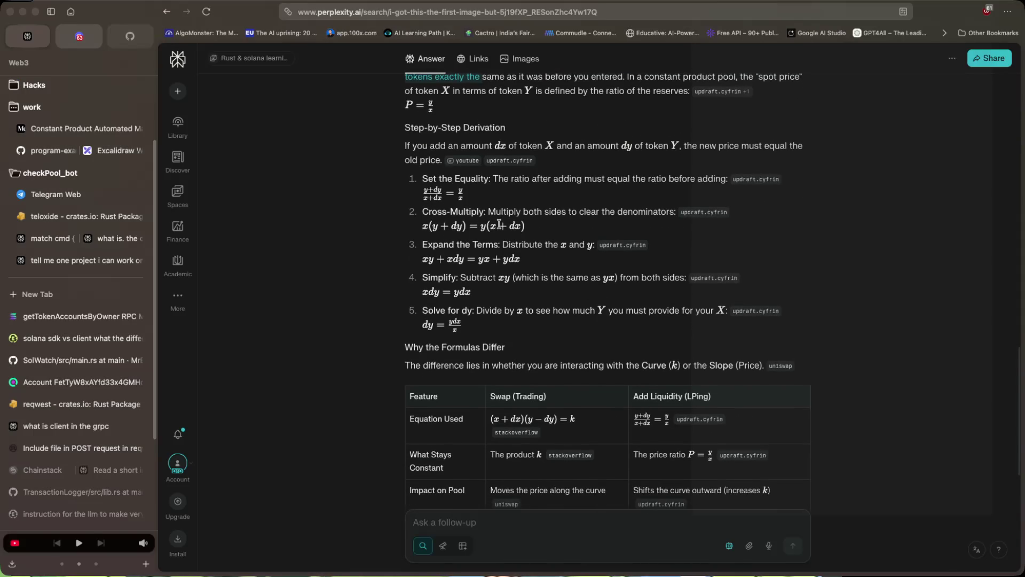
{"action": "scroll", "coordinate": [499, 225], "scroll_direction": "down", "scroll_amount": 3}
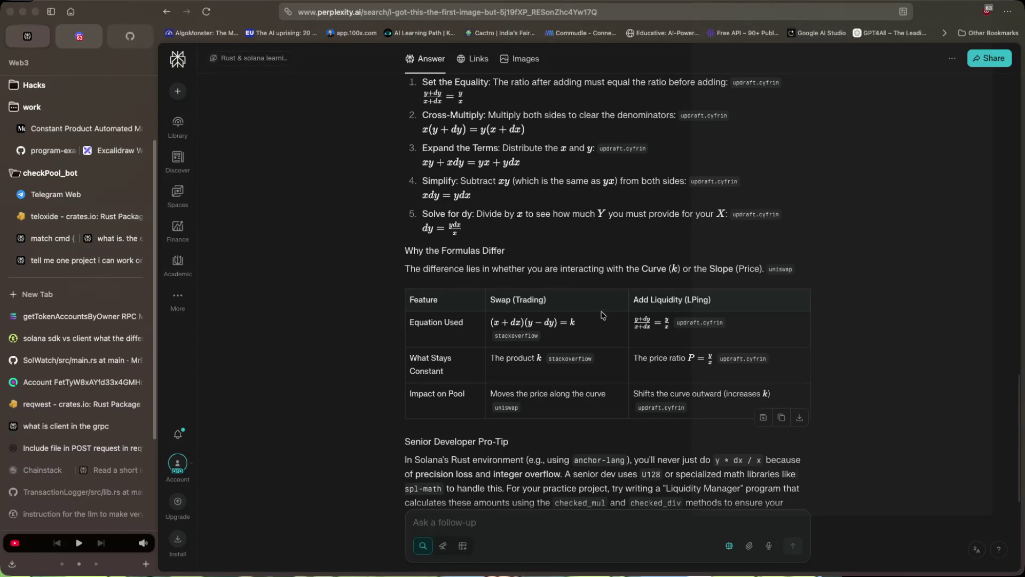
{"action": "scroll", "coordinate": [602, 315], "scroll_direction": "down", "scroll_amount": 1}
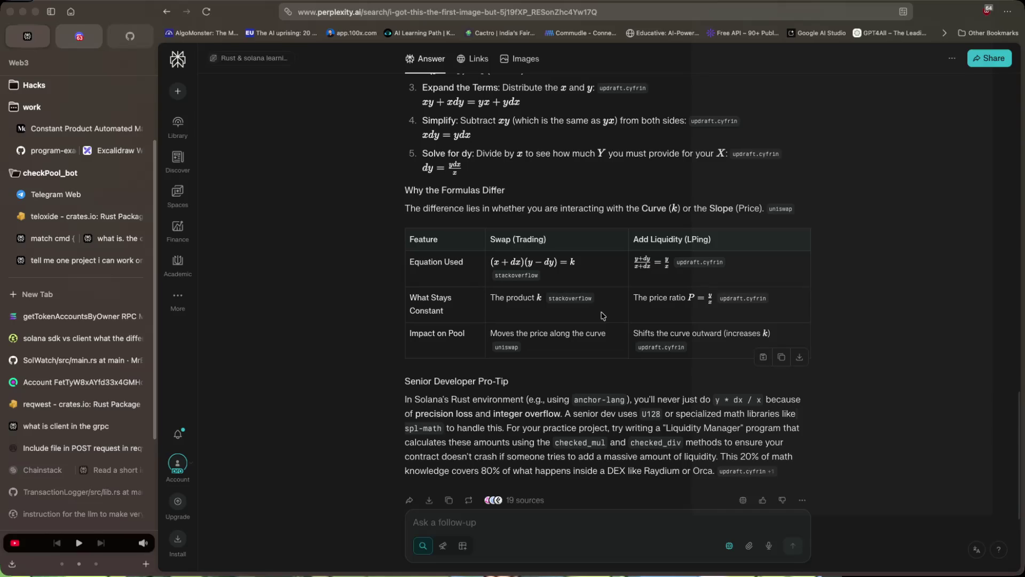
{"action": "scroll", "coordinate": [602, 315], "scroll_direction": "down", "scroll_amount": 1}
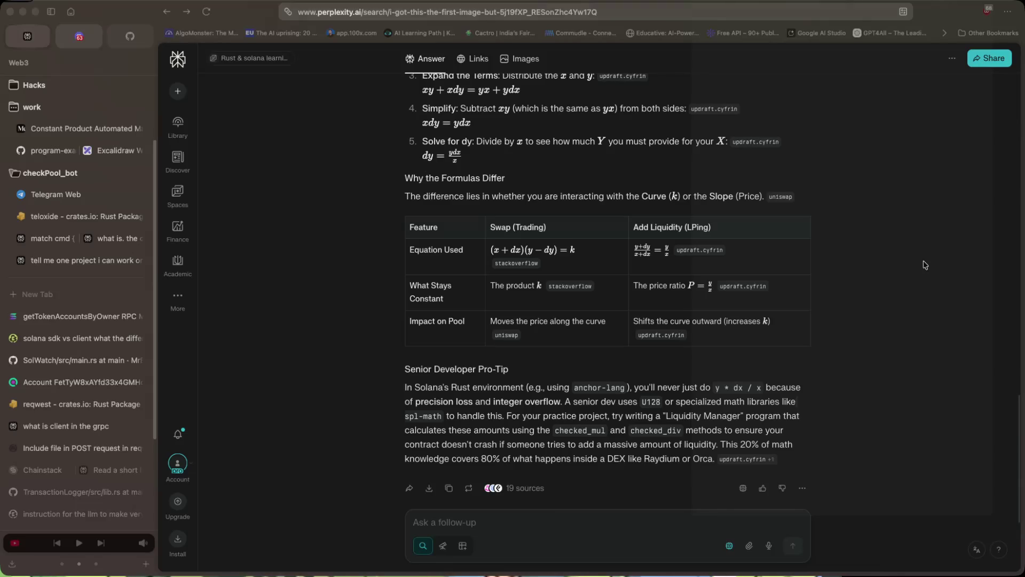
Select every Solve for dy step in the earlier swap derivation, then switch to the Medium article.
{"action": "scroll", "coordinate": [695, 251], "scroll_direction": "up", "scroll_amount": 5}
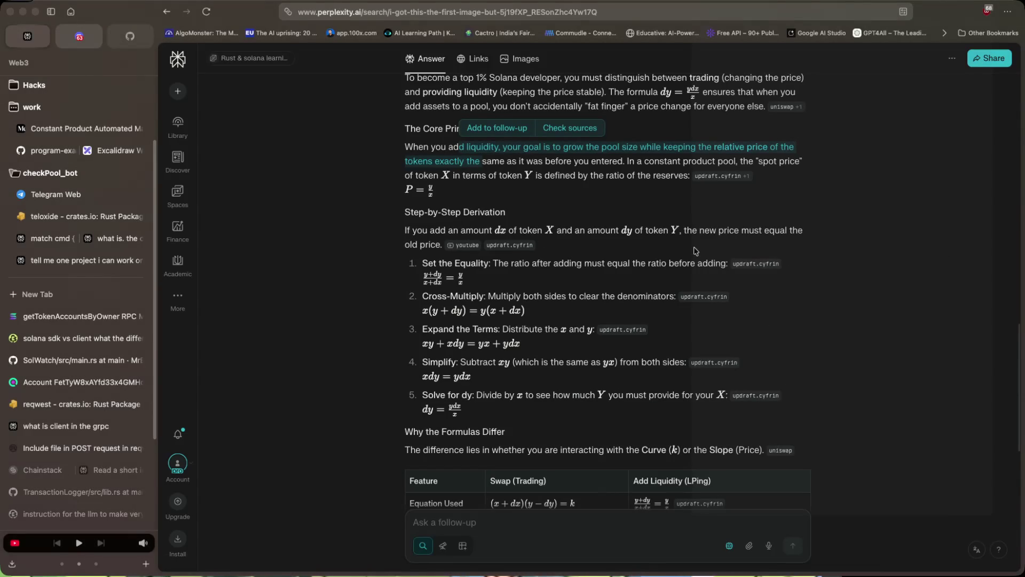
{"action": "scroll", "coordinate": [696, 251], "scroll_direction": "up", "scroll_amount": 10}
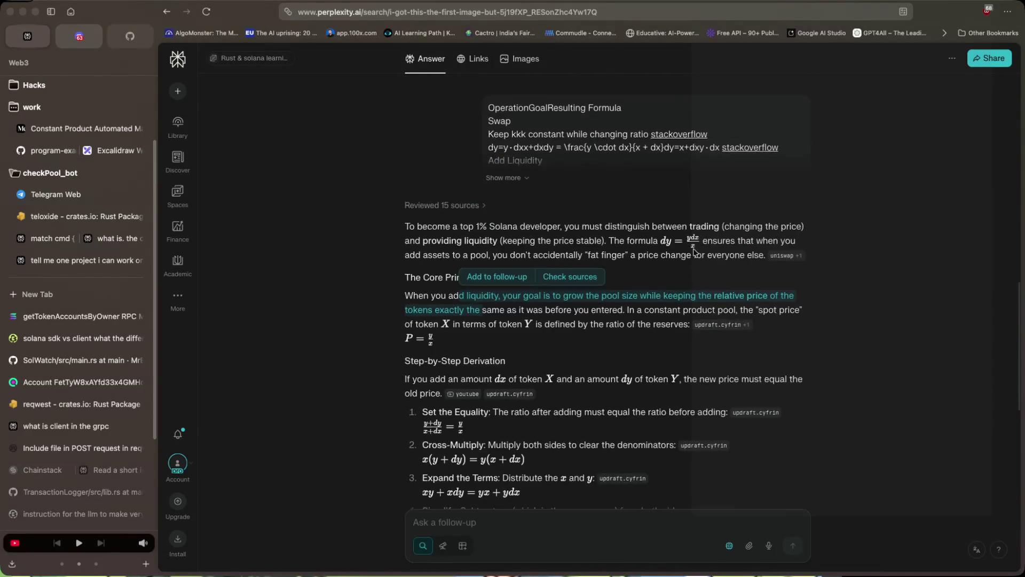
{"action": "scroll", "coordinate": [695, 252], "scroll_direction": "down", "scroll_amount": 3}
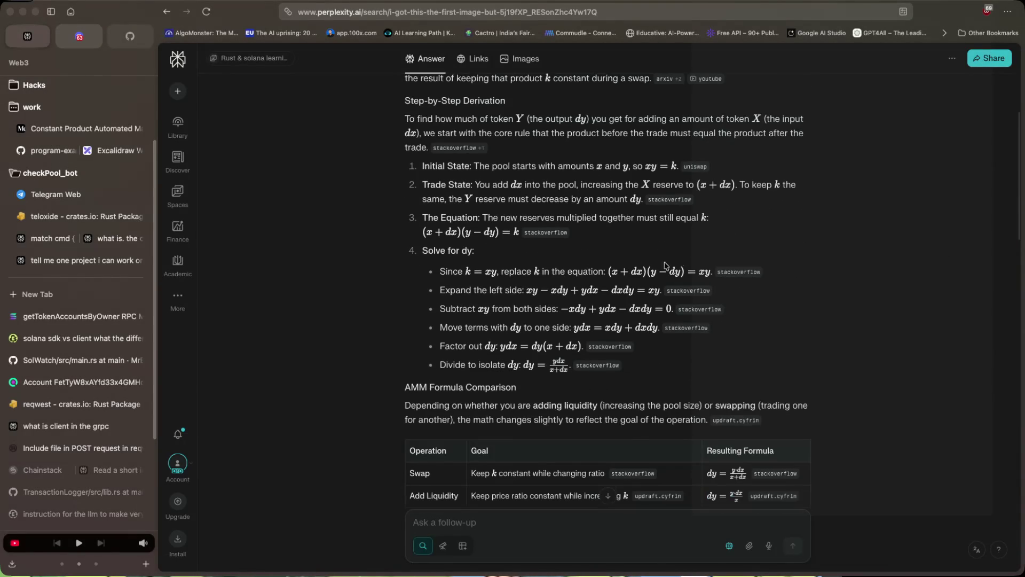
{"action": "mouse_move", "coordinate": [437, 270]}
{"action": "left_mouse_down"}
{"action": "mouse_move", "coordinate": [587, 324]}
{"action": "mouse_move", "coordinate": [660, 328]}
{"action": "left_mouse_up"}
{"action": "mouse_move", "coordinate": [608, 352]}
{"action": "left_mouse_down"}
{"action": "mouse_move", "coordinate": [560, 363]}
{"action": "mouse_move", "coordinate": [575, 368]}
{"action": "left_mouse_up"}
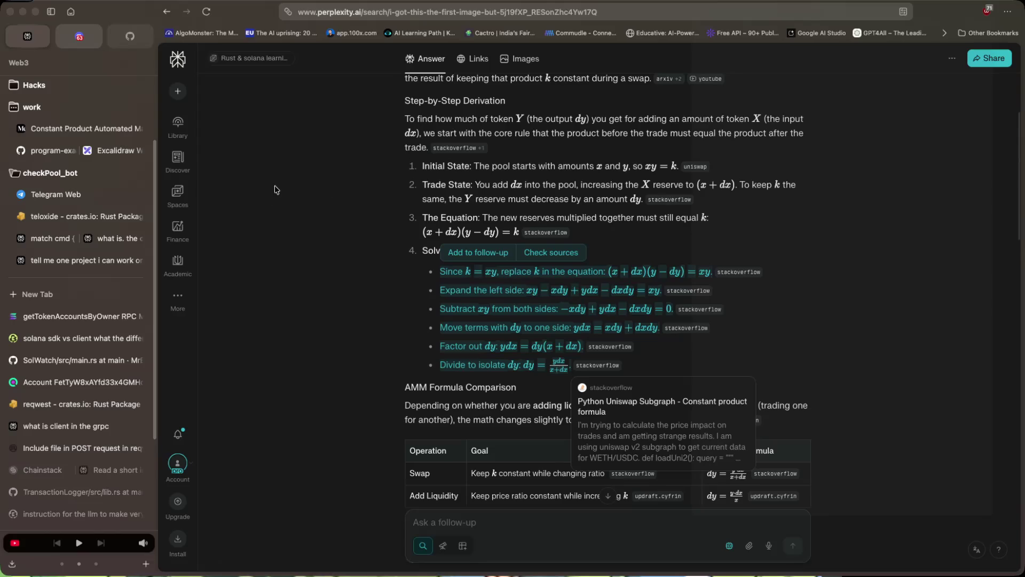
{"action": "left_click", "coordinate": [80, 128]}
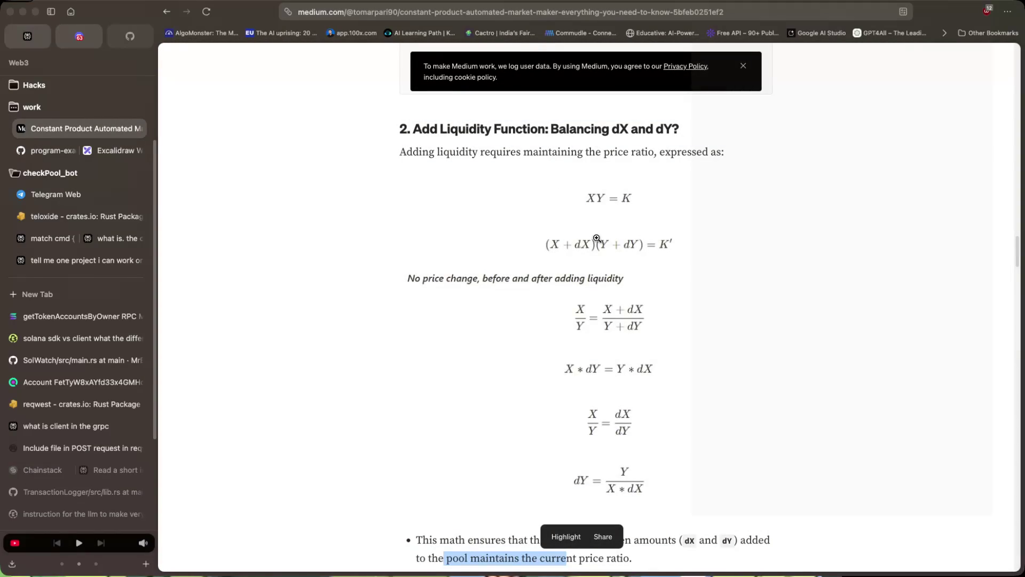
Copy the dY derivation equation image from the Medium article, then bring up copy options for the swap formula image.
{"action": "scroll", "coordinate": [596, 237], "scroll_direction": "up", "scroll_amount": 7}
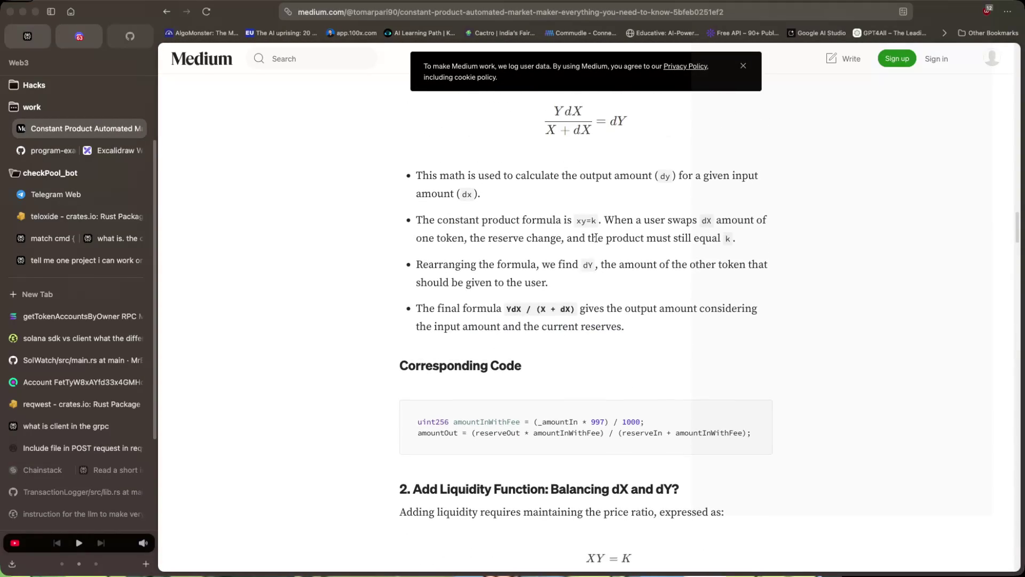
{"action": "scroll", "coordinate": [596, 237], "scroll_direction": "up", "scroll_amount": 4}
{"action": "right_click", "coordinate": [589, 216]}
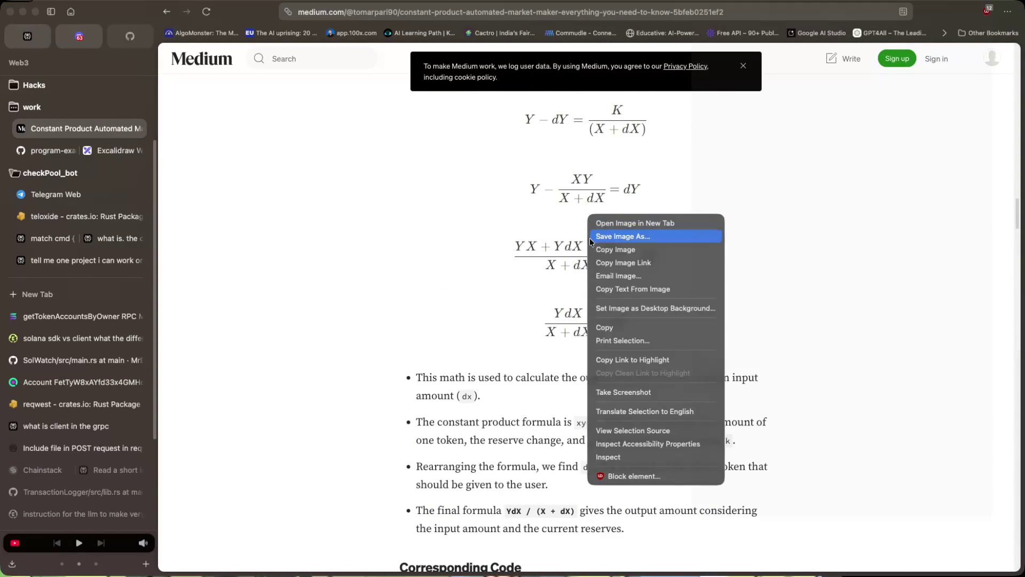
{"action": "left_click", "coordinate": [592, 254]}
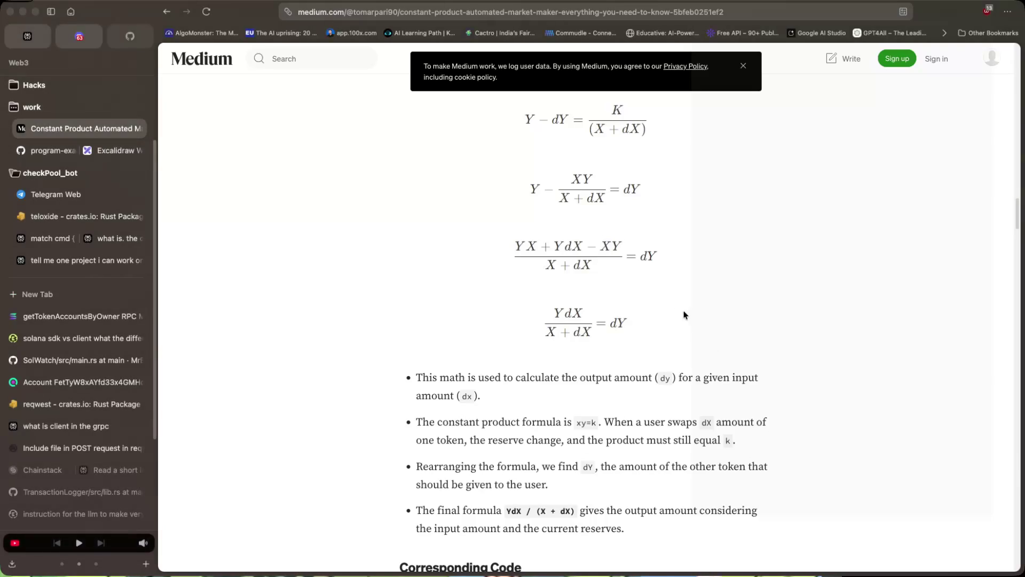
{"action": "scroll", "coordinate": [656, 293], "scroll_direction": "up", "scroll_amount": 2}
{"action": "right_click", "coordinate": [597, 235]}
Copy the X/Y = dX/dY and K' liquidity formula images from the Add Liquidity section.
{"action": "left_click", "coordinate": [580, 293]}
{"action": "scroll", "coordinate": [702, 316], "scroll_direction": "down", "scroll_amount": 3}
{"action": "scroll", "coordinate": [702, 316], "scroll_direction": "down", "scroll_amount": 7}
{"action": "scroll", "coordinate": [614, 415], "scroll_direction": "down", "scroll_amount": 2}
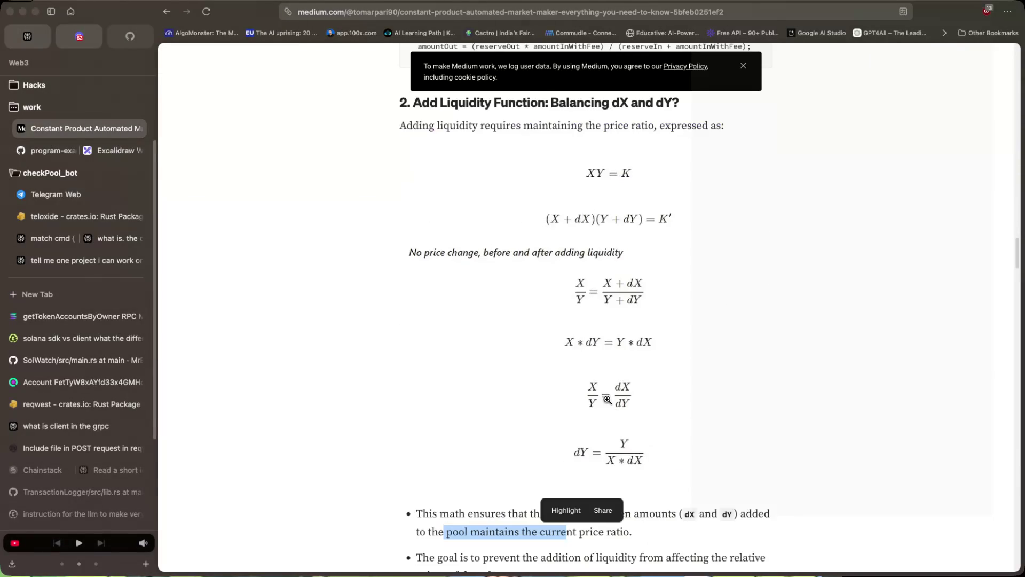
{"action": "right_click", "coordinate": [607, 399]}
{"action": "left_click", "coordinate": [626, 349]}
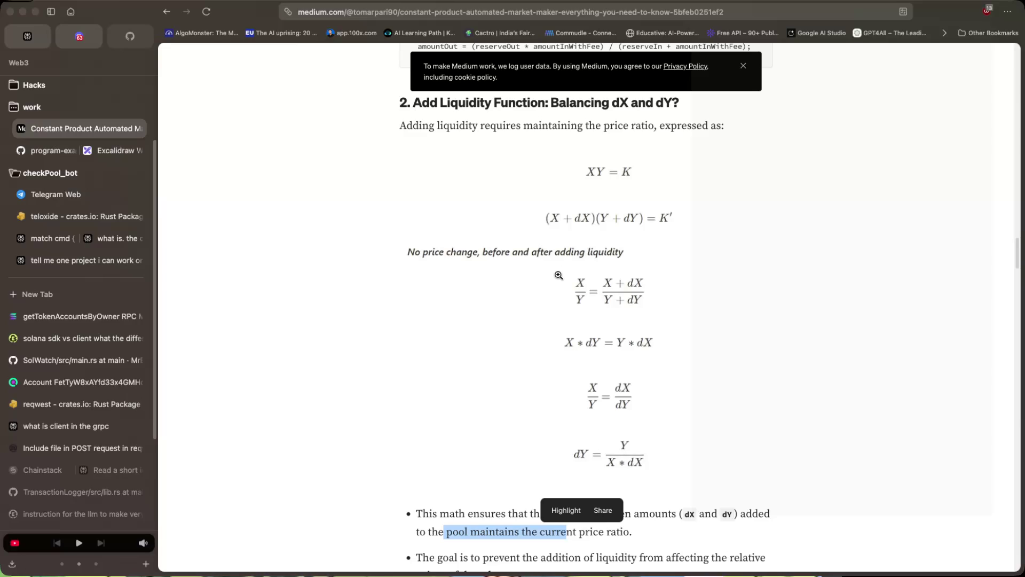
{"action": "right_click", "coordinate": [612, 189]}
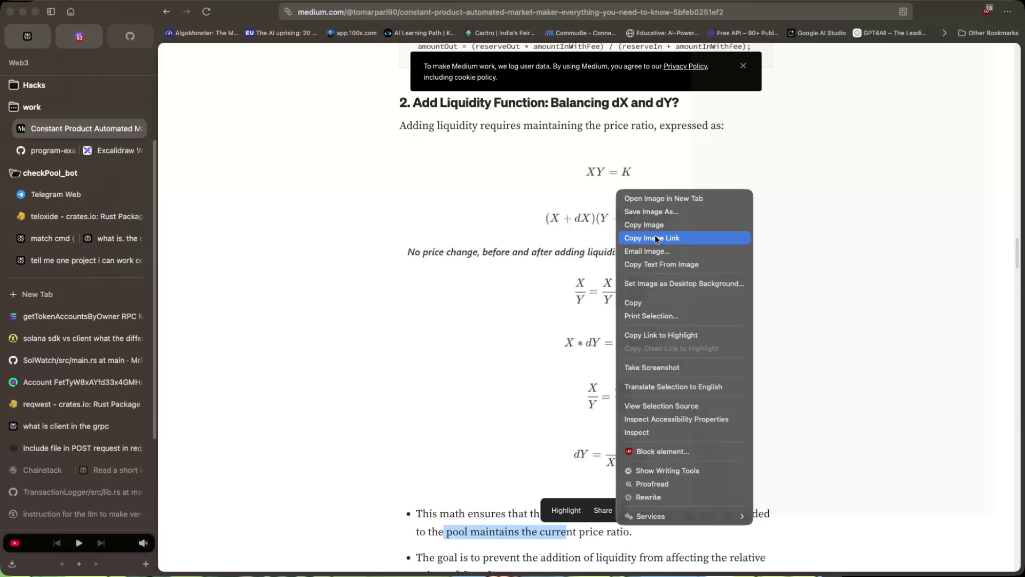
{"action": "left_click", "coordinate": [387, 223]}
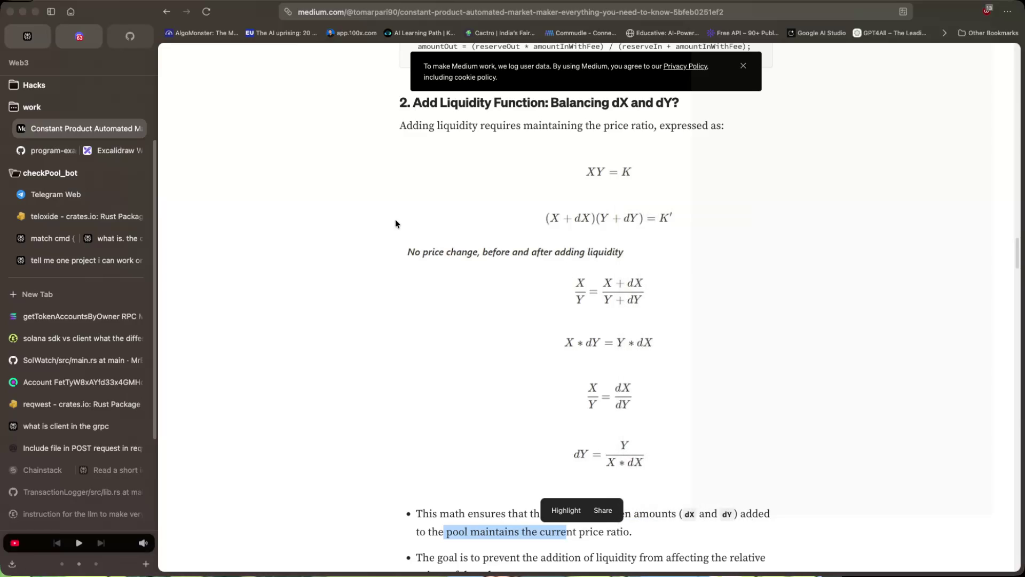
Screenshot the Add Liquidity equations and drag the capture into the notes.
{"action": "key", "text": "super+shift+4"}
{"action": "mouse_move", "coordinate": [393, 141]}
{"action": "left_mouse_down"}
{"action": "mouse_move", "coordinate": [503, 370]}
{"action": "mouse_move", "coordinate": [794, 482]}
{"action": "left_mouse_up"}
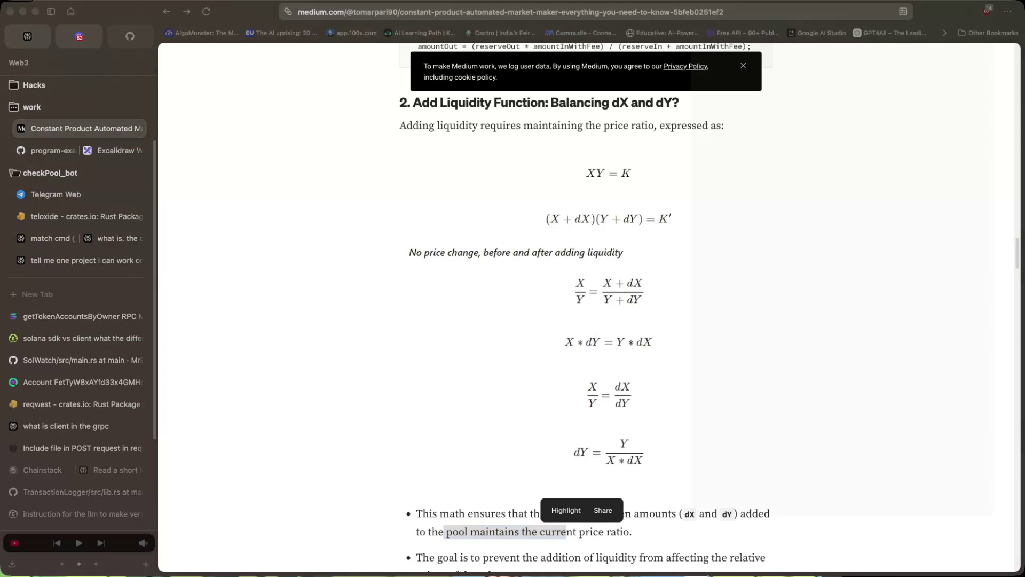
{"action": "mouse_move", "coordinate": [337, 326]}
{"action": "left_mouse_down"}
{"action": "mouse_move", "coordinate": [339, 300]}
{"action": "mouse_move", "coordinate": [464, 341]}
{"action": "left_mouse_up"}
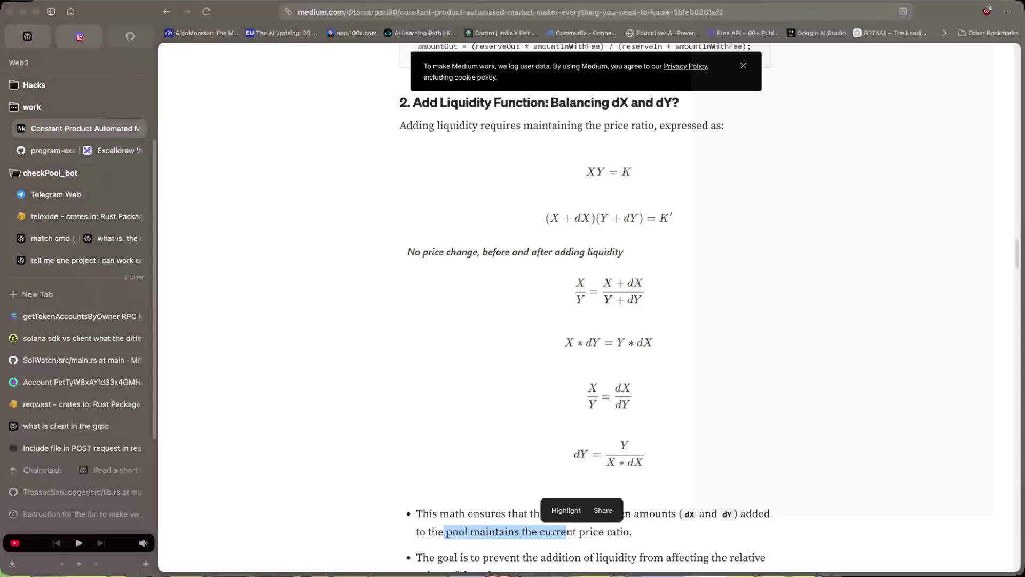
{"action": "scroll", "coordinate": [459, 227], "scroll_direction": "down", "scroll_amount": 3}
{"action": "scroll", "coordinate": [461, 228], "scroll_direction": "down", "scroll_amount": 8}
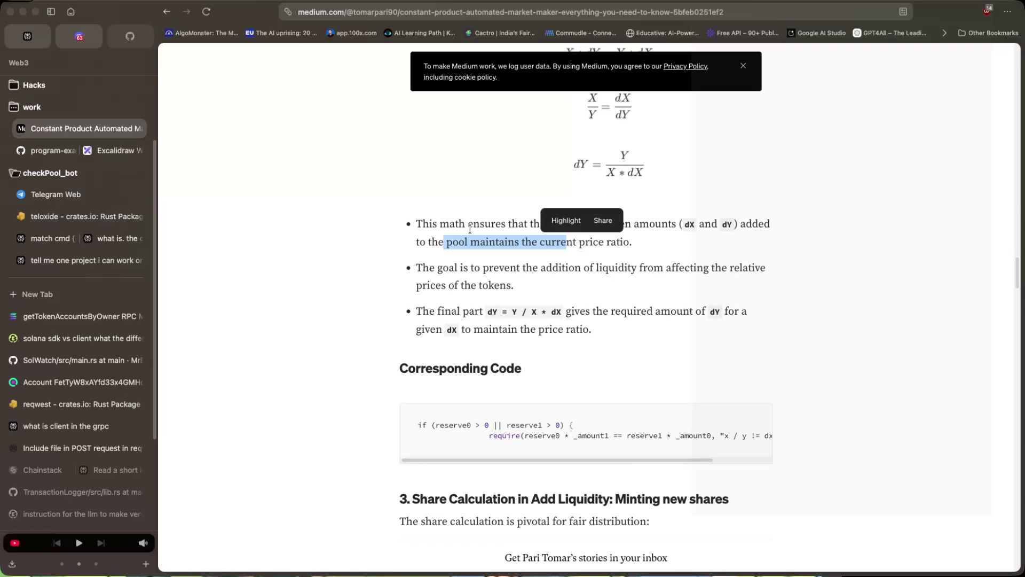
{"action": "scroll", "coordinate": [470, 229], "scroll_direction": "down", "scroll_amount": 4}
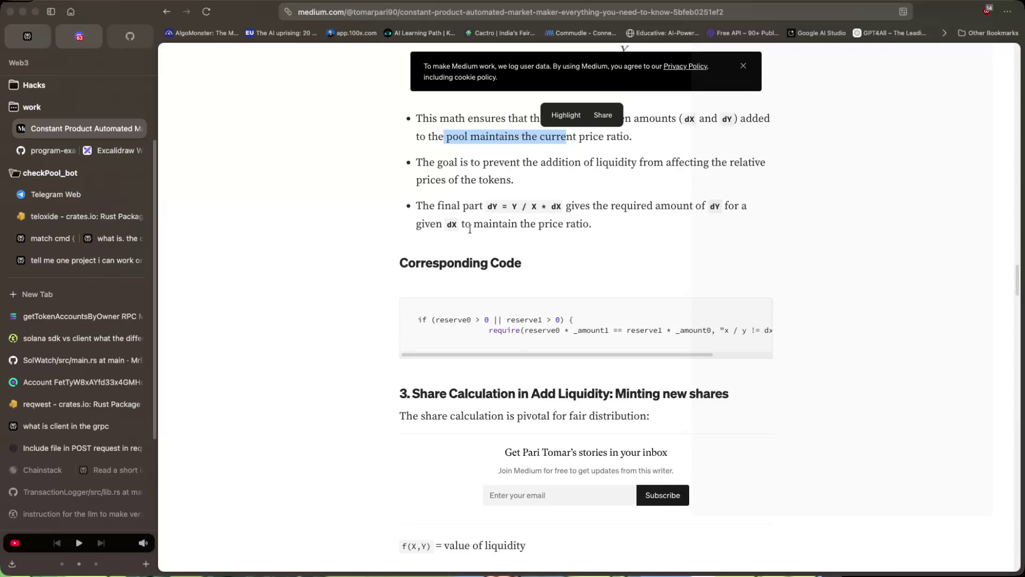
{"action": "scroll", "coordinate": [469, 228], "scroll_direction": "down", "scroll_amount": 3}
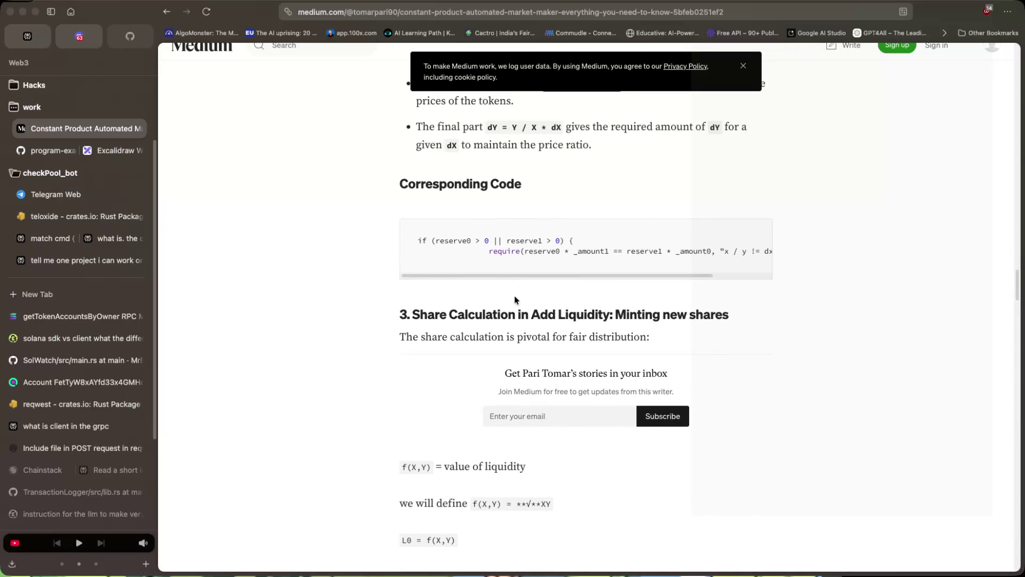
{"action": "left_click_drag", "start_coordinate": [549, 277], "coordinate": [590, 278]}
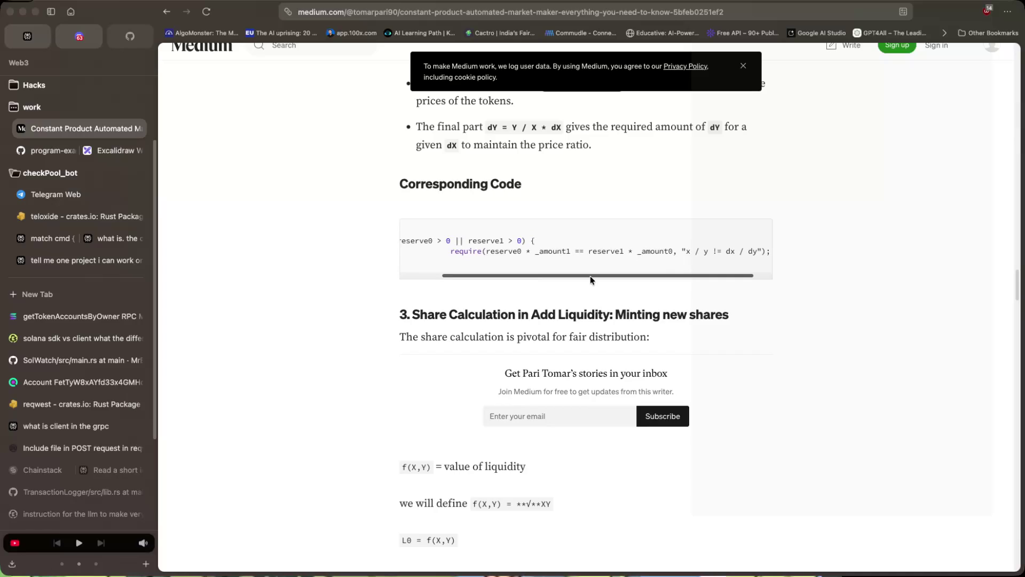
{"action": "left_click_drag", "start_coordinate": [590, 277], "coordinate": [561, 279]}
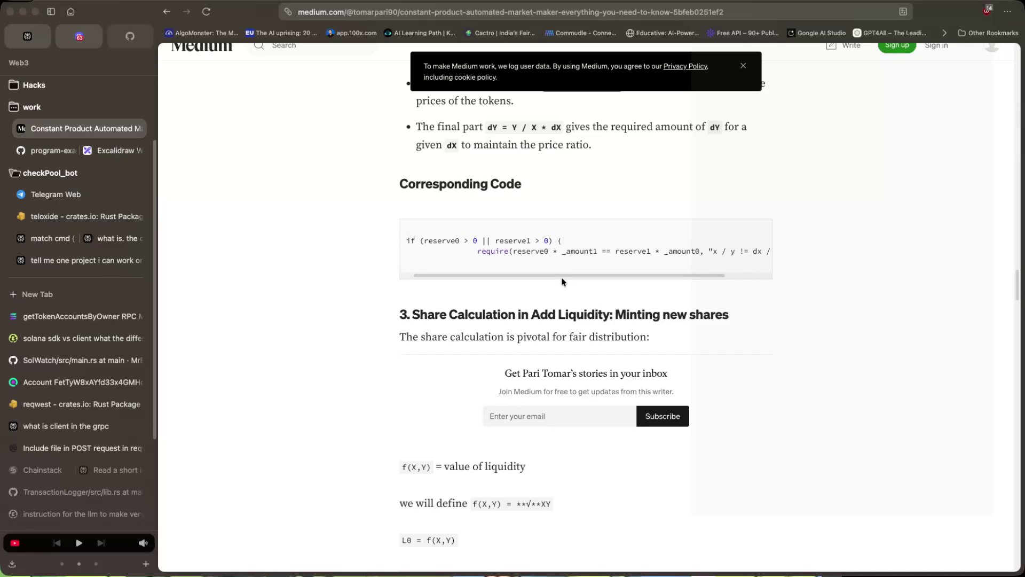
{"action": "scroll", "coordinate": [562, 282], "scroll_direction": "up", "scroll_amount": 5}
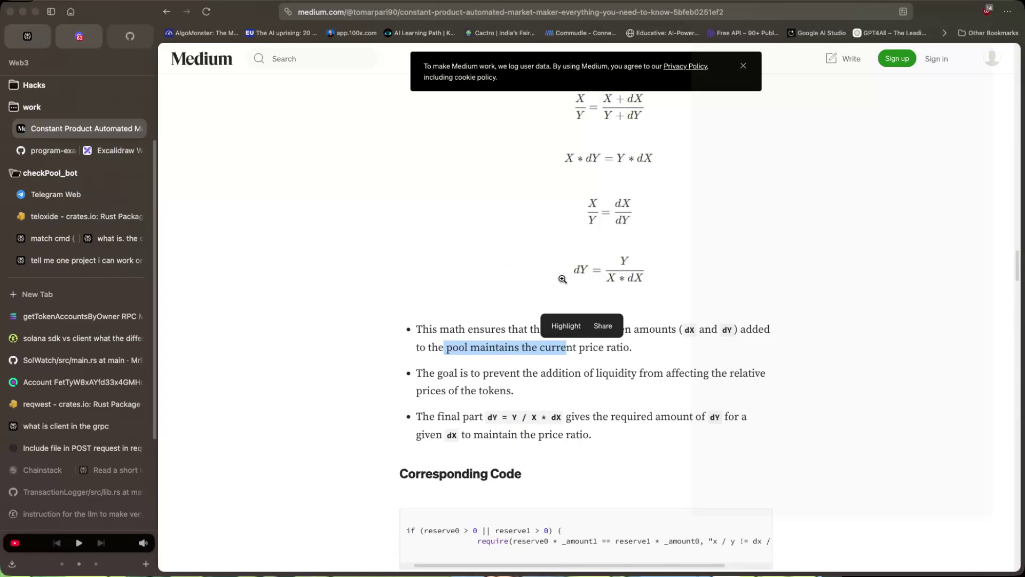
{"action": "scroll", "coordinate": [562, 280], "scroll_direction": "down", "scroll_amount": 5}
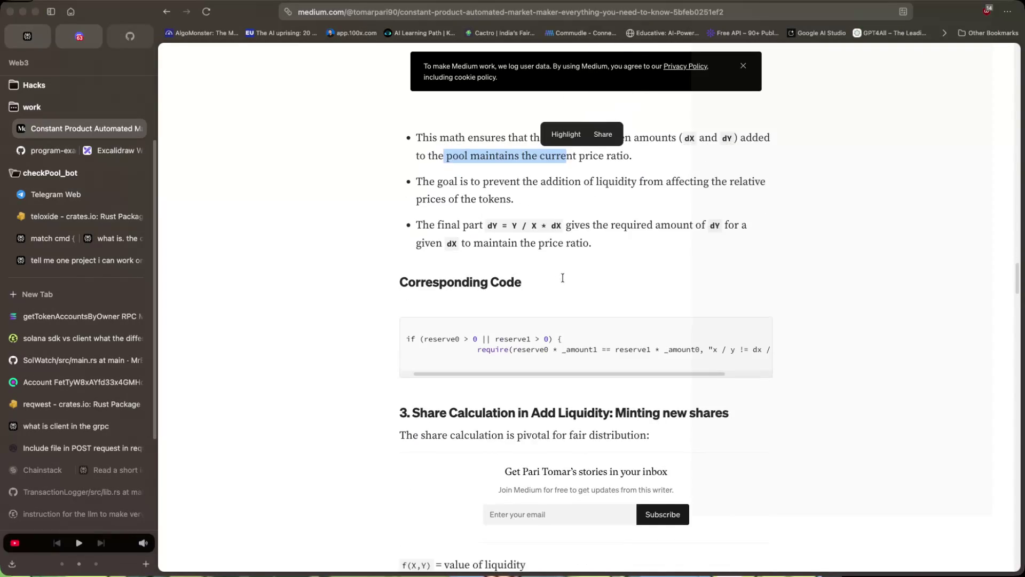
{"action": "scroll", "coordinate": [563, 281], "scroll_direction": "down", "scroll_amount": 1}
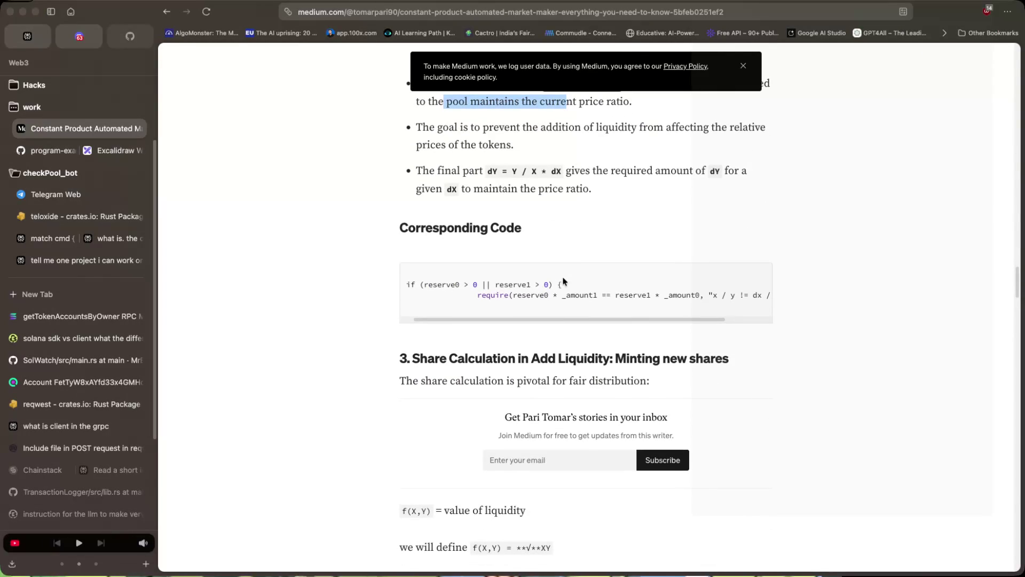
{"action": "scroll", "coordinate": [563, 282], "scroll_direction": "down", "scroll_amount": 2}
{"action": "scroll", "coordinate": [563, 281], "scroll_direction": "down", "scroll_amount": 1}
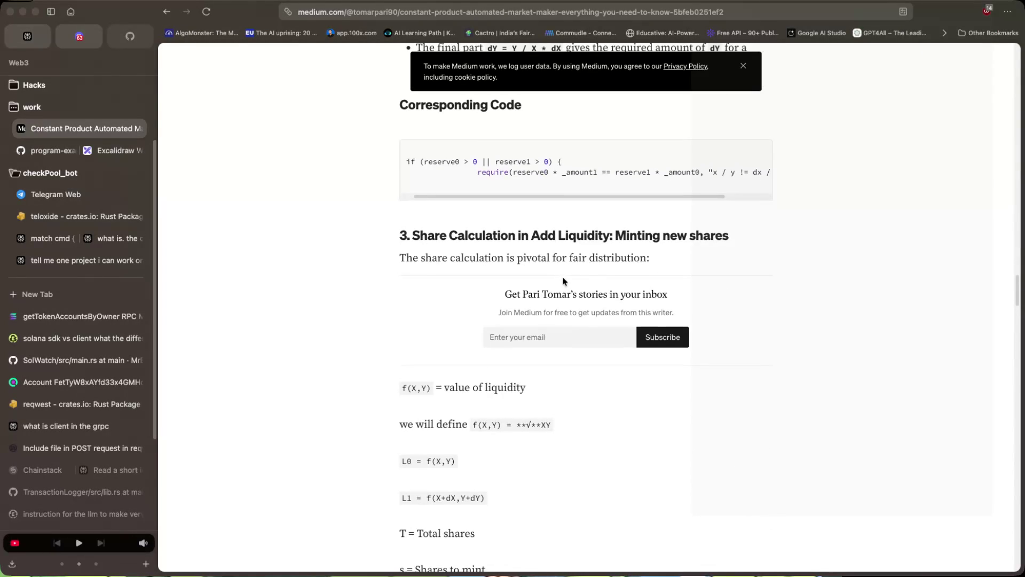
{"action": "scroll", "coordinate": [564, 281], "scroll_direction": "down", "scroll_amount": 1}
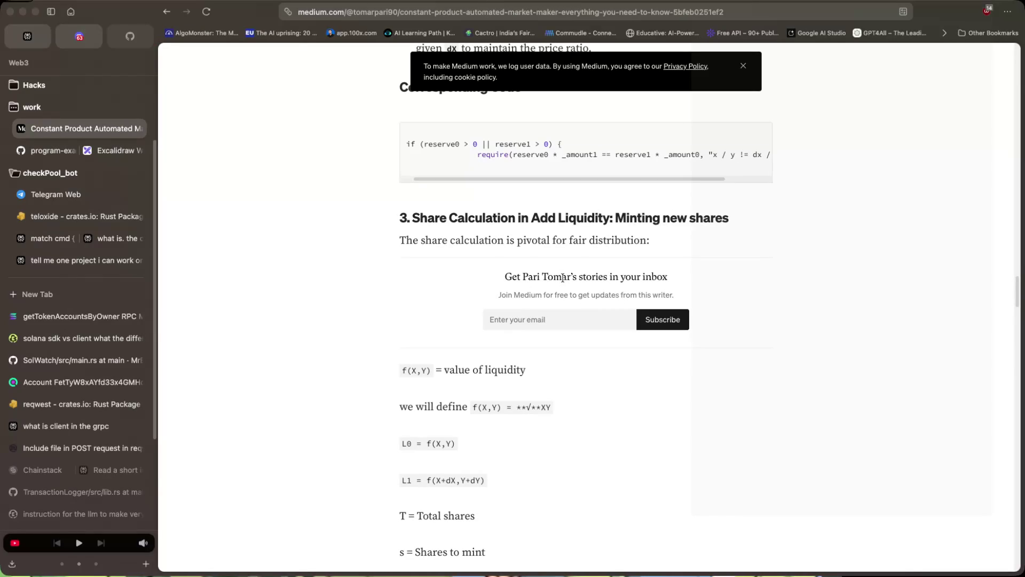
{"action": "scroll", "coordinate": [529, 280], "scroll_direction": "down", "scroll_amount": 2}
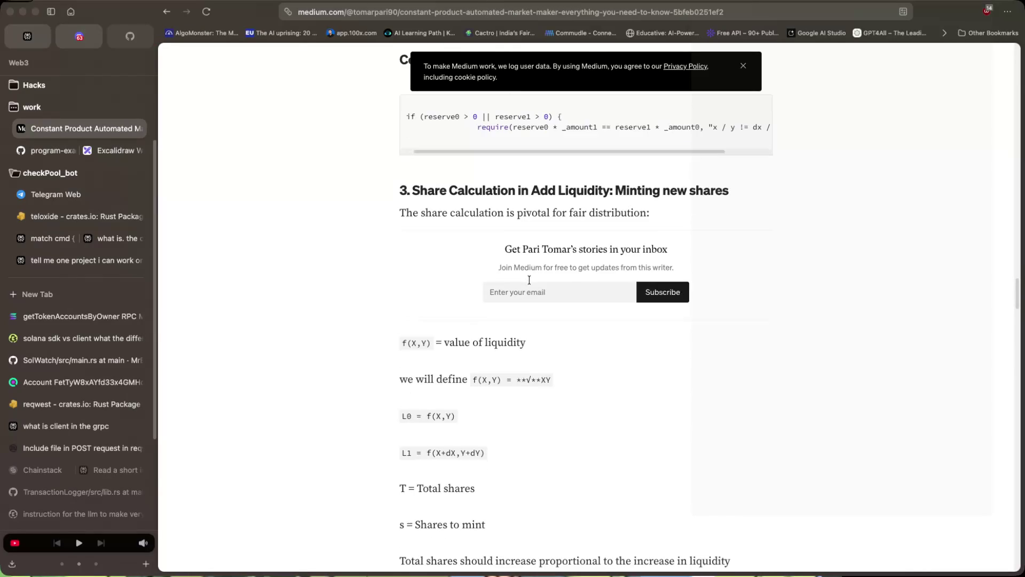
{"action": "scroll", "coordinate": [529, 281], "scroll_direction": "down", "scroll_amount": 2}
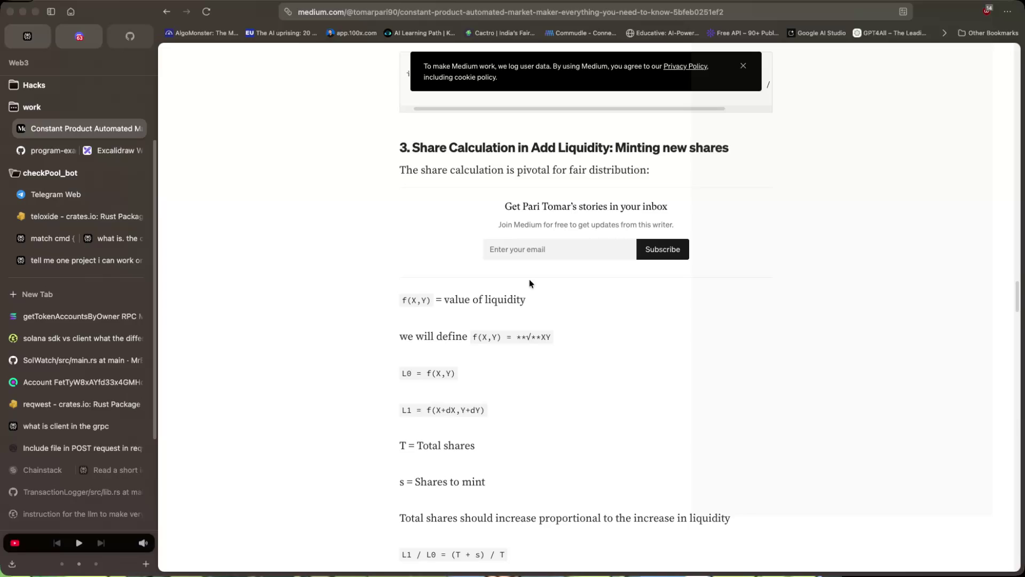
{"action": "scroll", "coordinate": [530, 280], "scroll_direction": "down", "scroll_amount": 4}
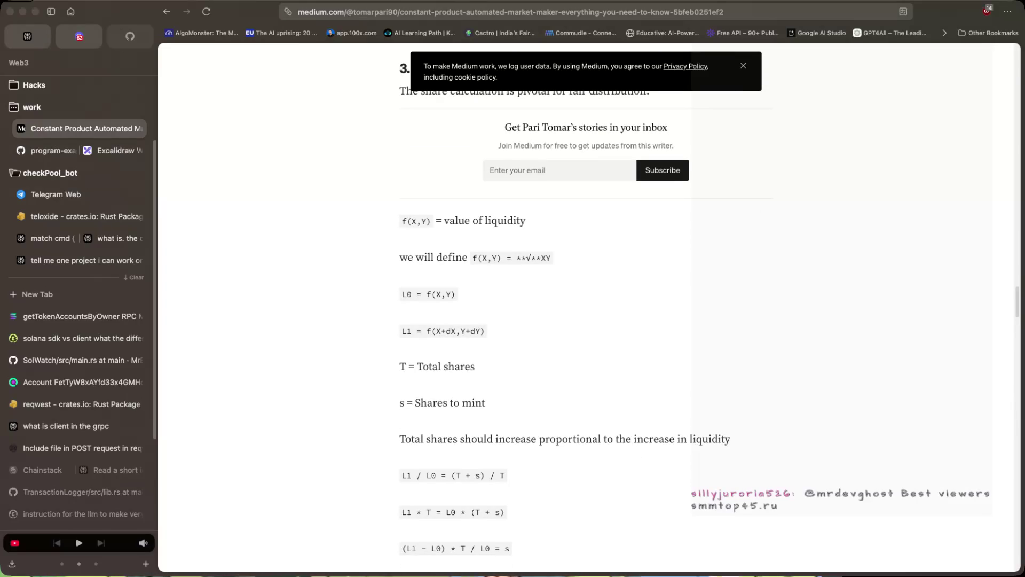
{"action": "left_click", "coordinate": [39, 40]}
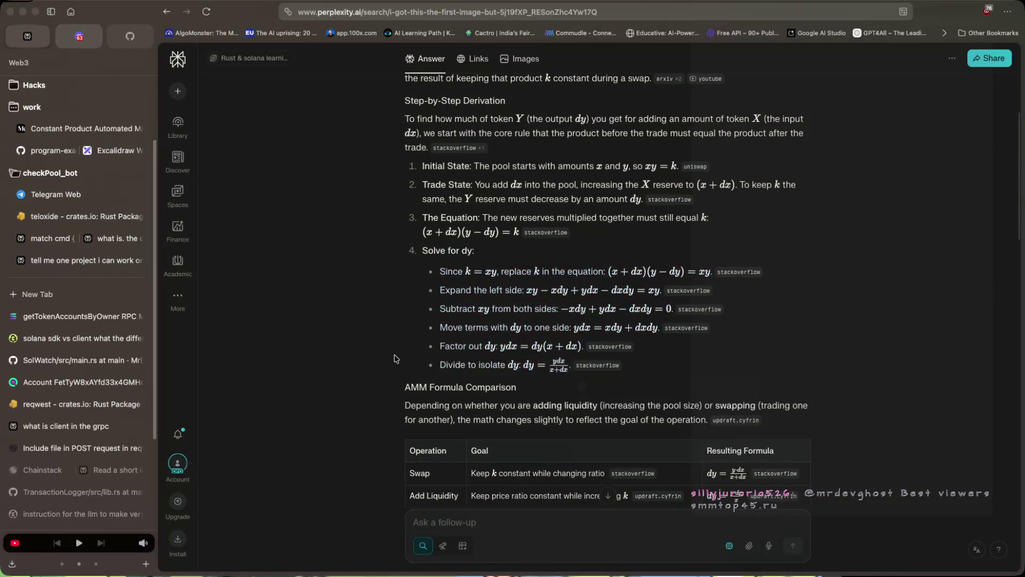
Copy Perplexity's AMM Formula Comparison table and return to the Medium constant-product article.
{"action": "scroll", "coordinate": [413, 348], "scroll_direction": "down", "scroll_amount": 7}
{"action": "left_click", "coordinate": [780, 278]}
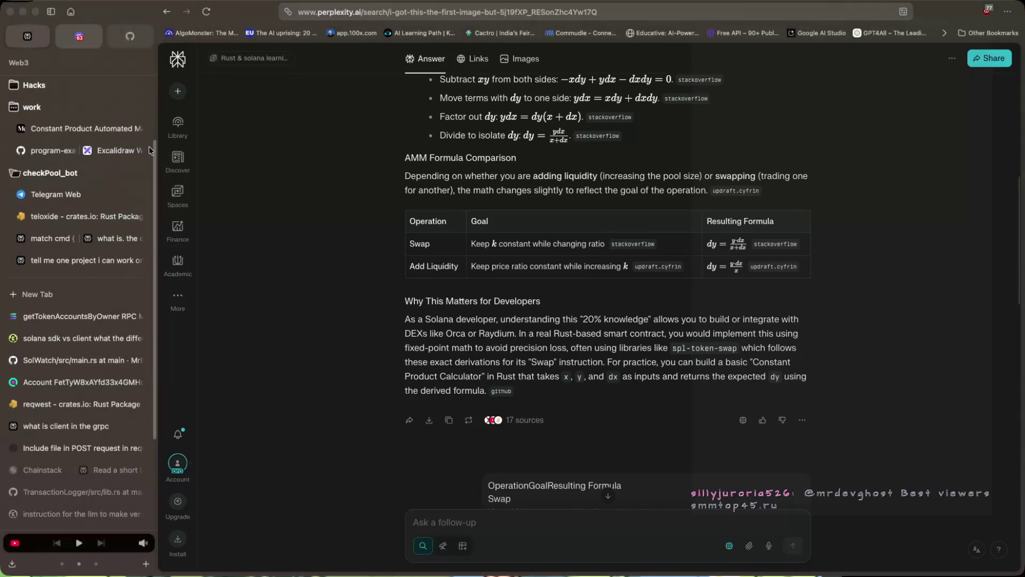
{"action": "left_click", "coordinate": [126, 130]}
{"action": "left_click_drag", "start_coordinate": [475, 259], "coordinate": [497, 279]}
{"action": "left_click", "coordinate": [498, 280]}
Read Medium's share-calculation section, from f(X,Y) = √XY to s = (L1 − L0) * T / L0.
{"action": "scroll", "coordinate": [497, 279], "scroll_direction": "up", "scroll_amount": 1}
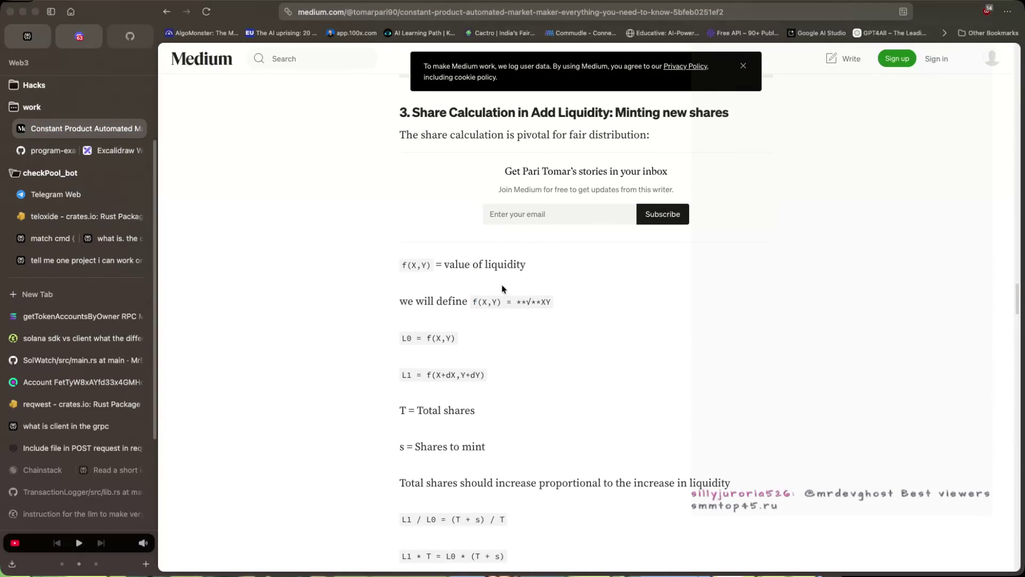
{"action": "left_click_drag", "start_coordinate": [398, 300], "coordinate": [545, 304]}
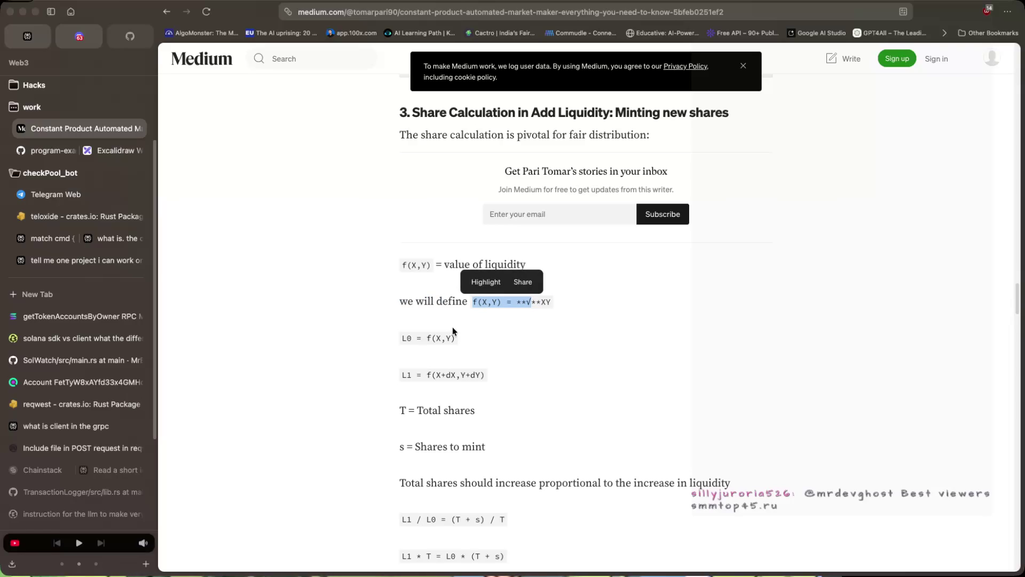
{"action": "scroll", "coordinate": [453, 328], "scroll_direction": "down", "scroll_amount": 1}
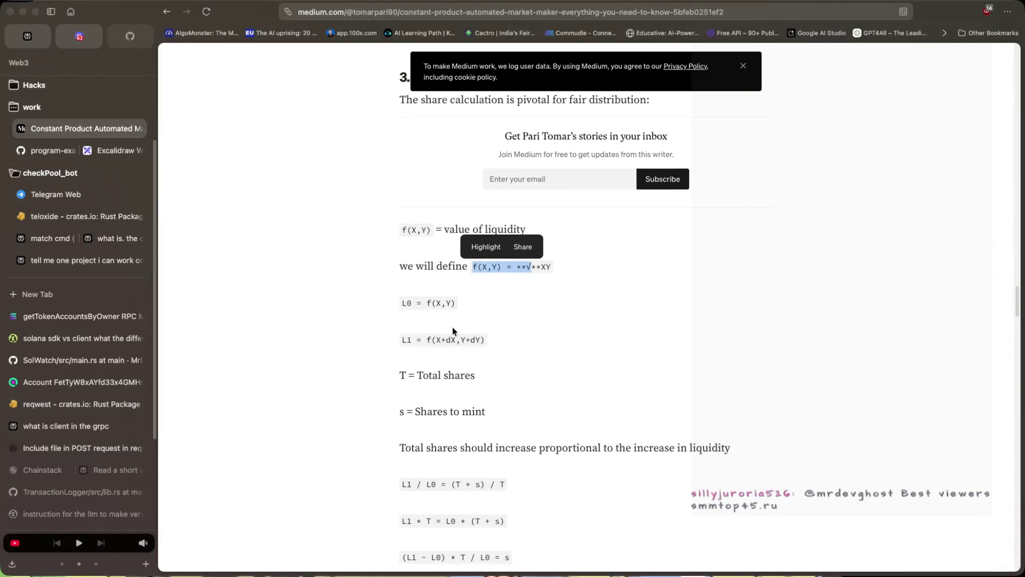
{"action": "scroll", "coordinate": [453, 326], "scroll_direction": "down", "scroll_amount": 1}
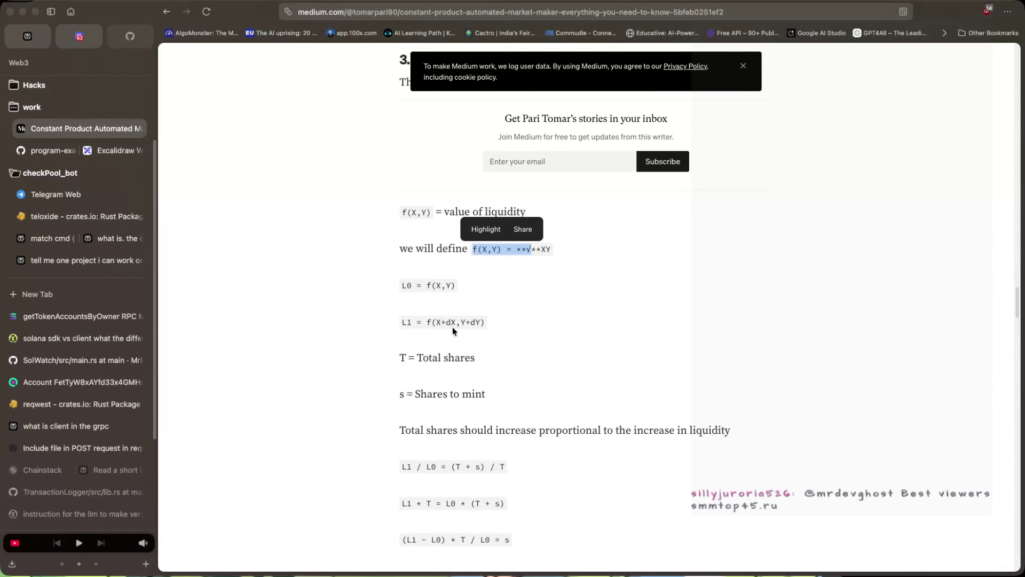
{"action": "scroll", "coordinate": [453, 327], "scroll_direction": "down", "scroll_amount": 1}
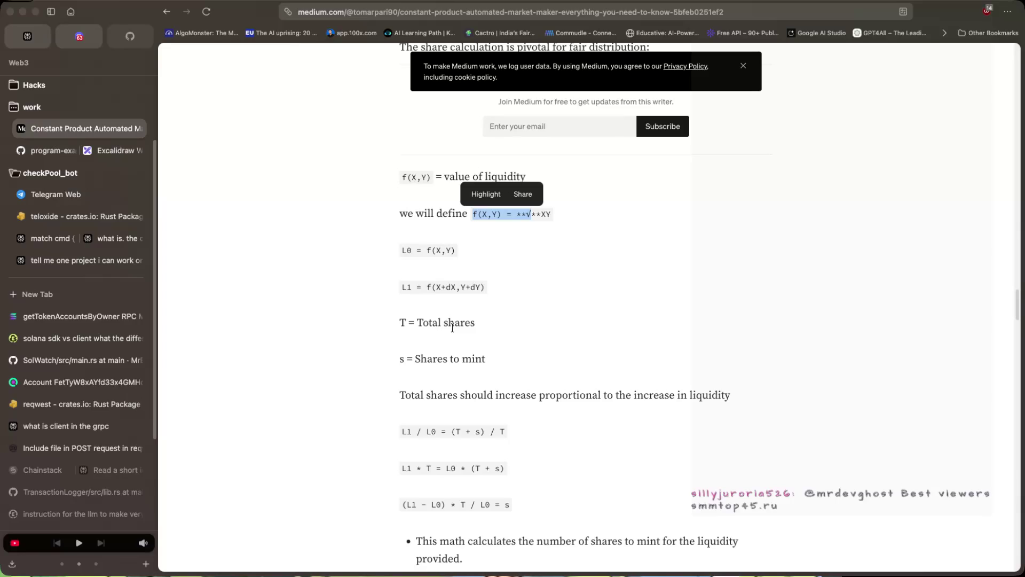
{"action": "scroll", "coordinate": [433, 421], "scroll_direction": "down", "scroll_amount": 1}
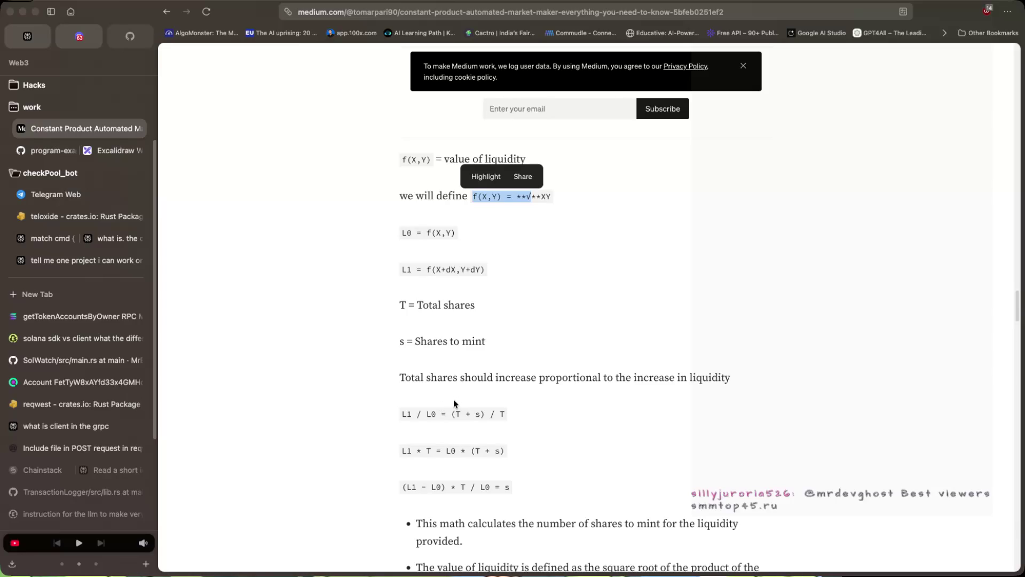
{"action": "scroll", "coordinate": [450, 397], "scroll_direction": "down", "scroll_amount": 1}
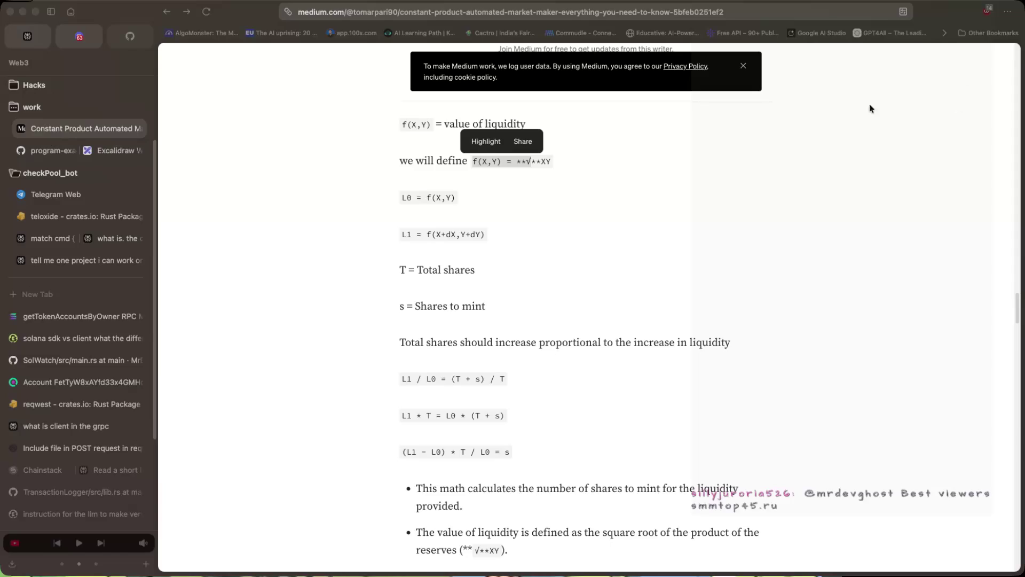
{"action": "left_click", "coordinate": [670, 268]}
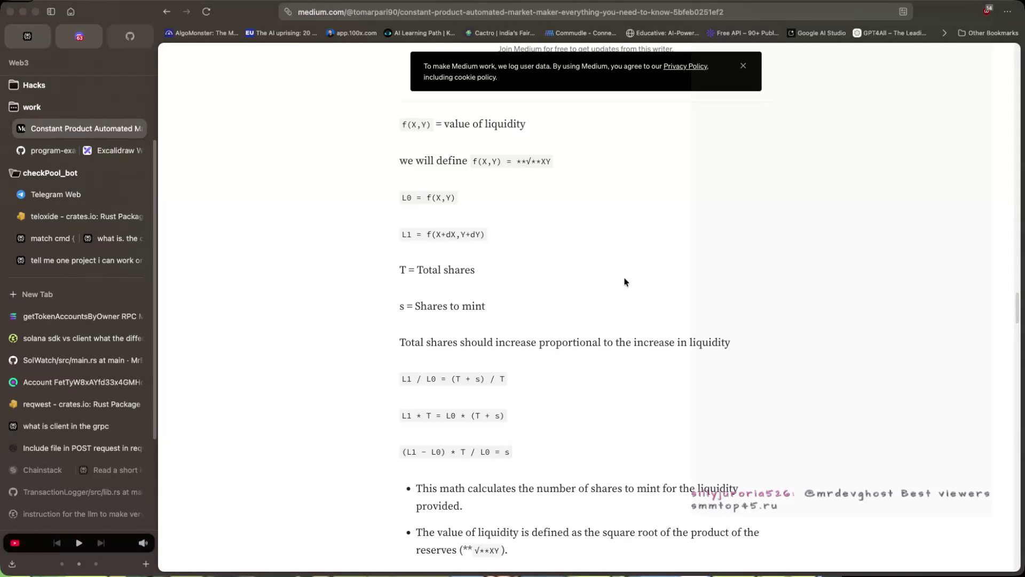
{"action": "scroll", "coordinate": [624, 282], "scroll_direction": "down", "scroll_amount": 3}
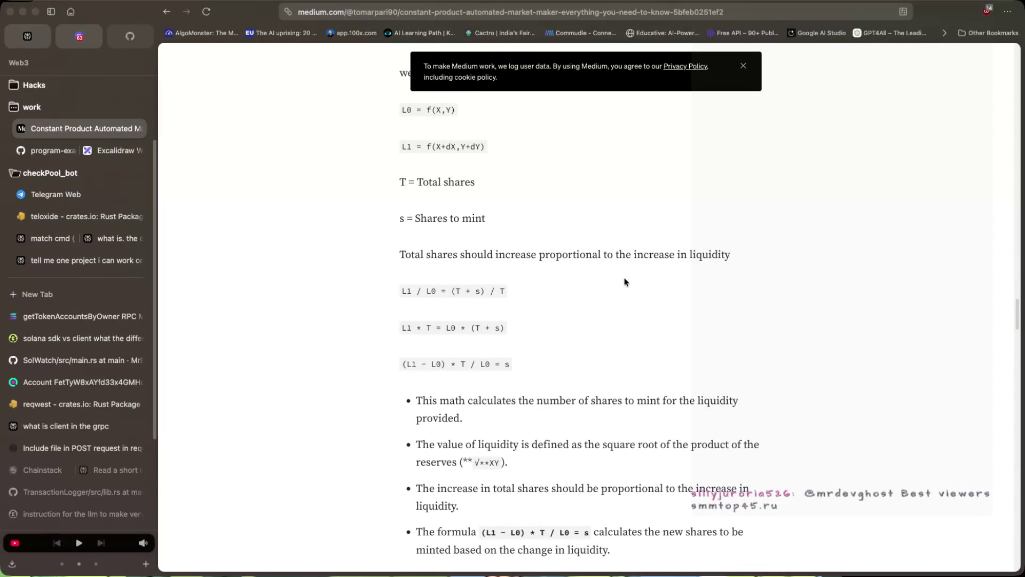
{"action": "scroll", "coordinate": [626, 282], "scroll_direction": "down", "scroll_amount": 2}
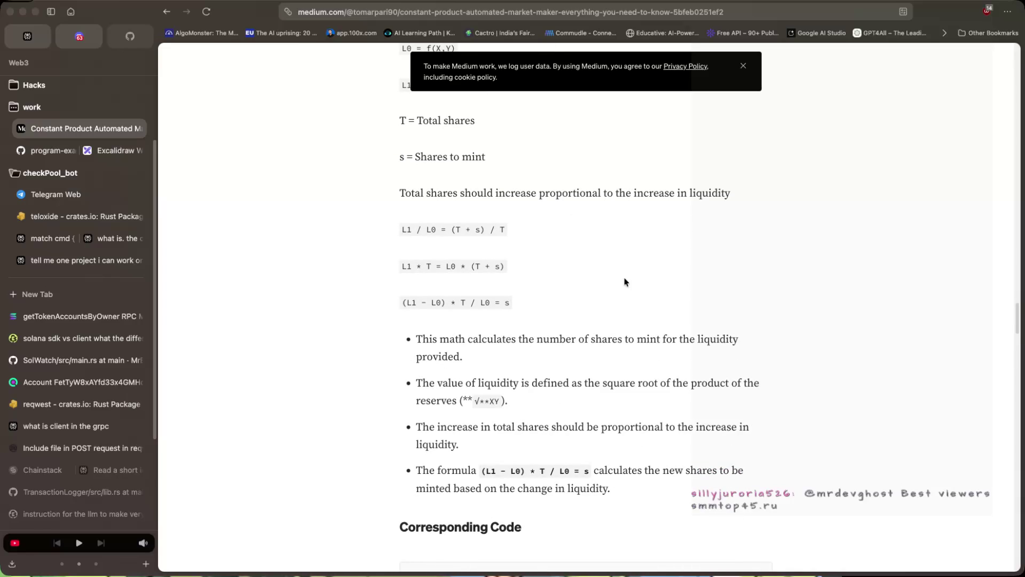
{"action": "scroll", "coordinate": [626, 282], "scroll_direction": "down", "scroll_amount": 2}
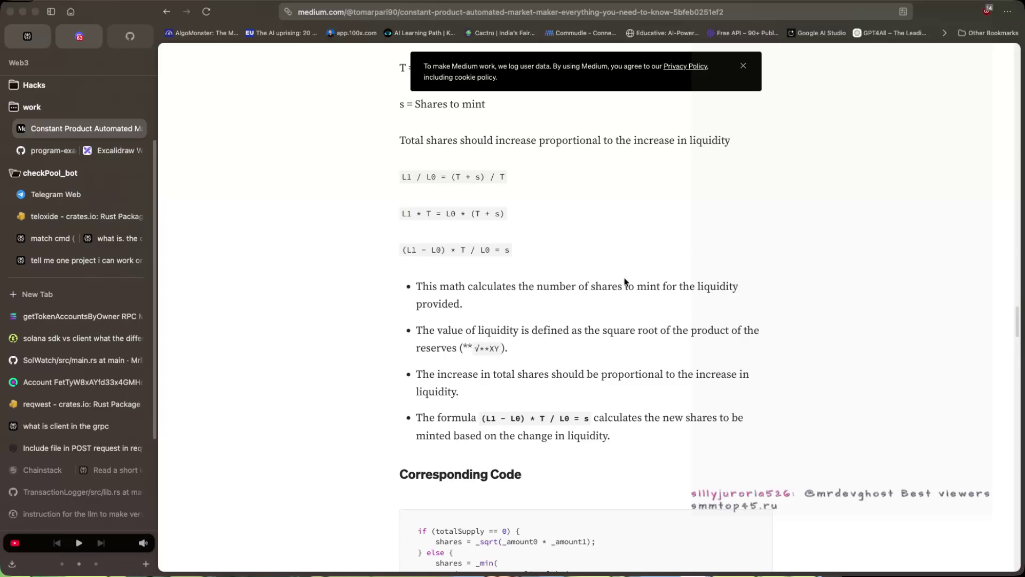
{"action": "scroll", "coordinate": [626, 281], "scroll_direction": "down", "scroll_amount": 3}
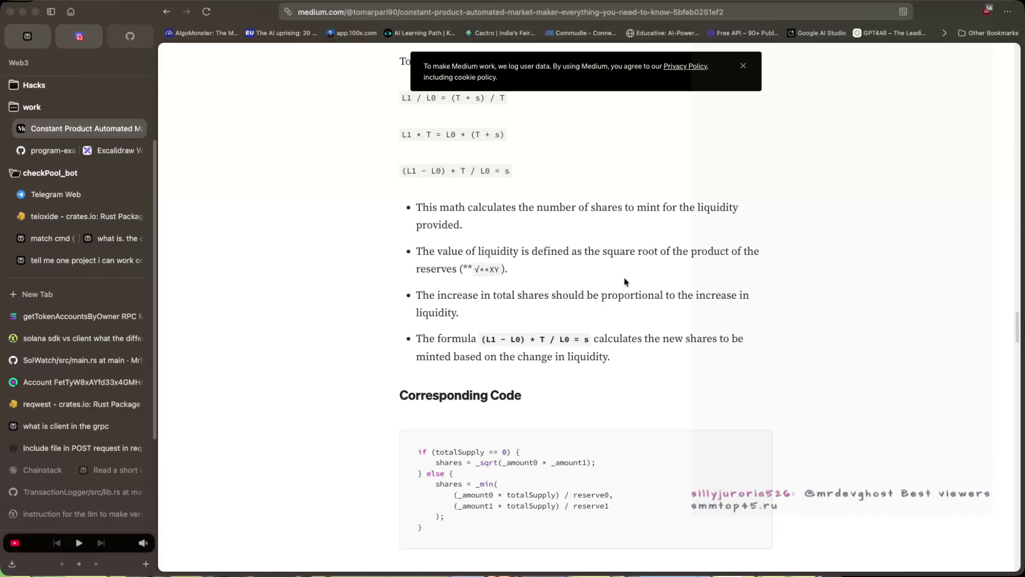
{"action": "scroll", "coordinate": [626, 282], "scroll_direction": "up", "scroll_amount": 5}
{"action": "scroll", "coordinate": [625, 282], "scroll_direction": "up", "scroll_amount": 10}
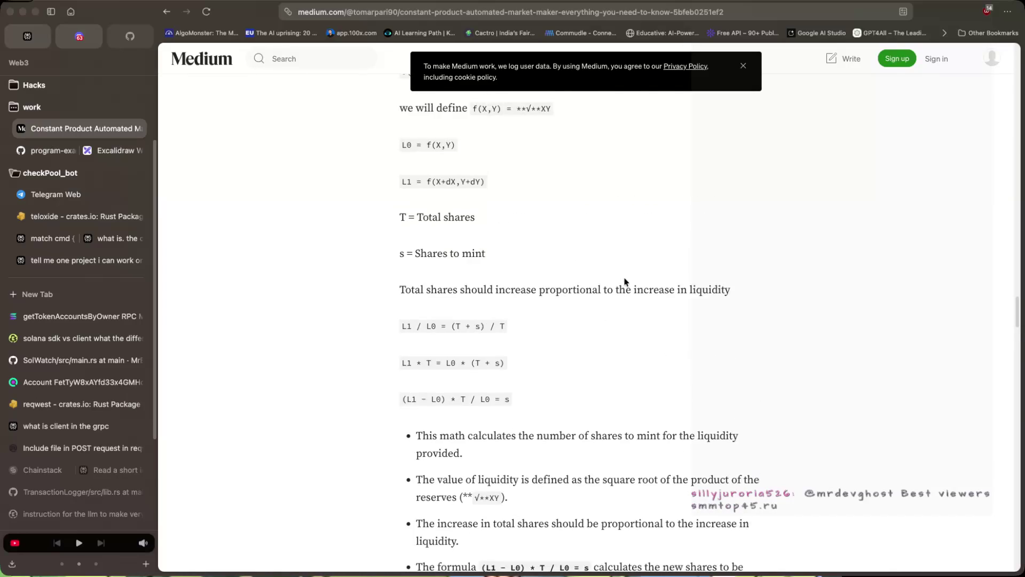
Copy the share-calculation text from the Medium article.
{"action": "mouse_move", "coordinate": [408, 116]}
{"action": "left_mouse_down"}
{"action": "mouse_move", "coordinate": [464, 145]}
{"action": "mouse_move", "coordinate": [495, 575]}
{"action": "mouse_move", "coordinate": [608, 481]}
{"action": "left_mouse_up"}
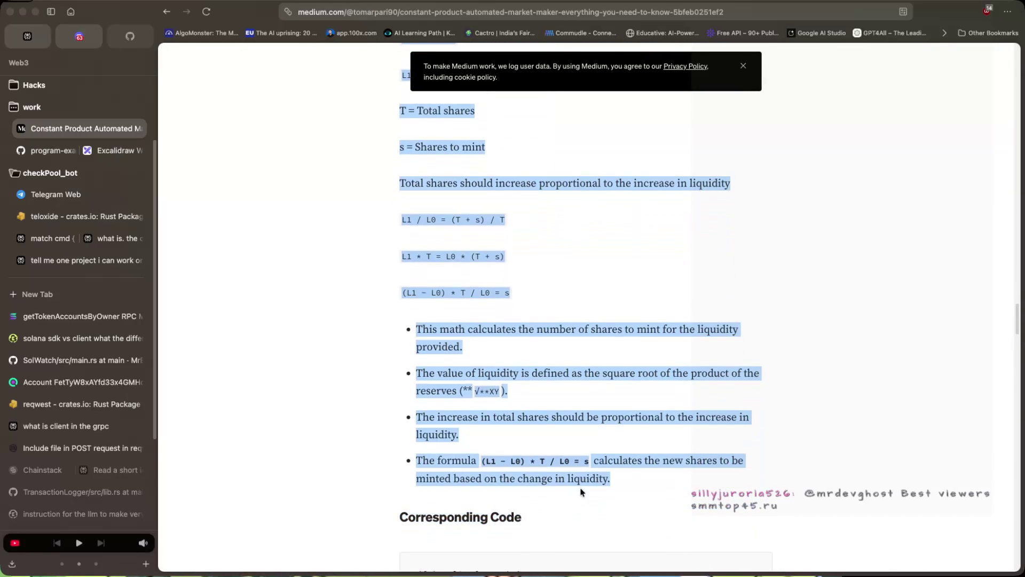
{"action": "right_click", "coordinate": [542, 461]}
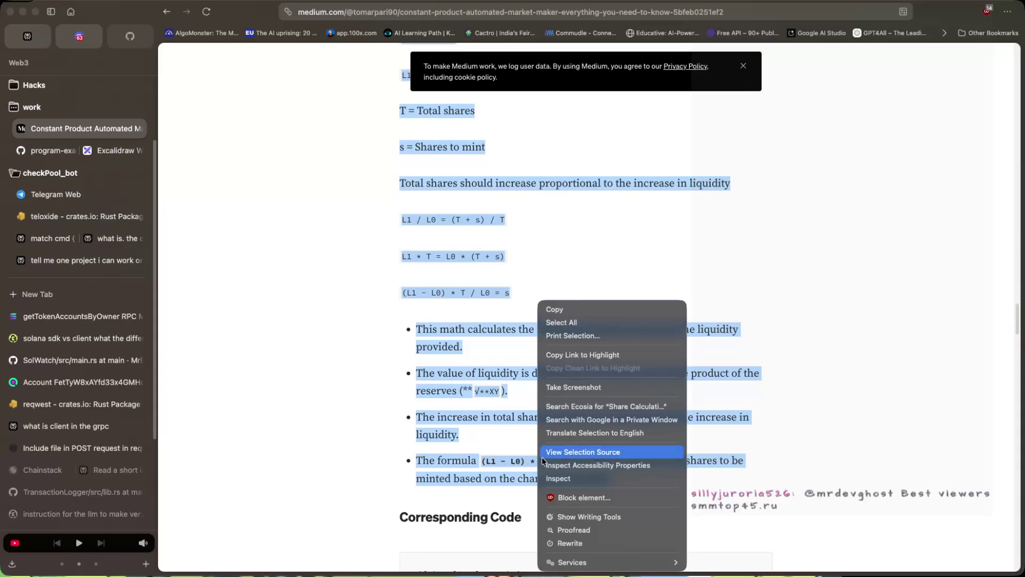
{"action": "left_click", "coordinate": [579, 309]}
Paste it into Perplexity's follow-up box with 'explain this in simple' and send it.
{"action": "left_click", "coordinate": [79, 37]}
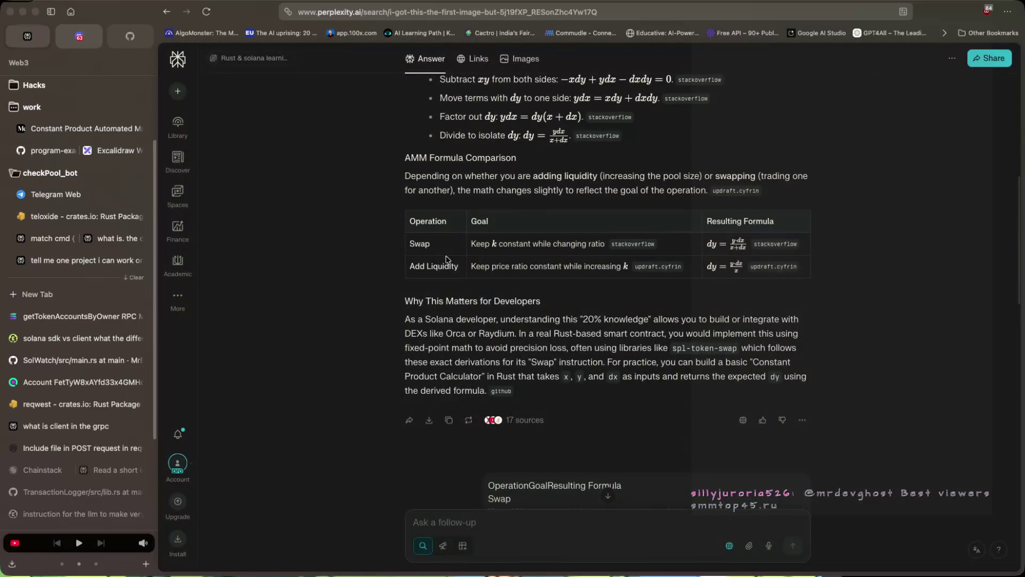
{"action": "left_click", "coordinate": [518, 526]}
{"action": "key", "text": "ctrl+v"}
{"action": "type", "text": "e"}
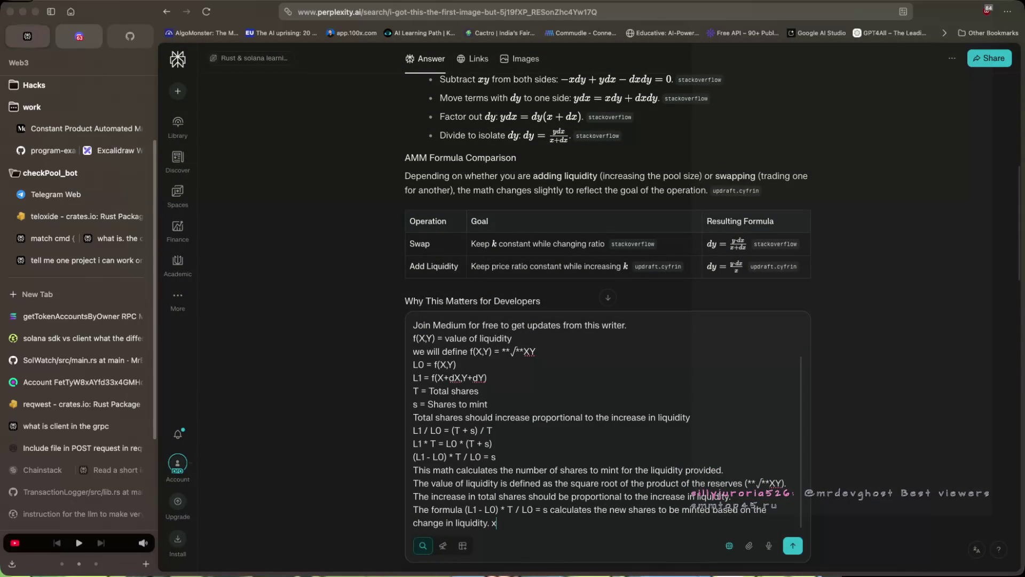
{"action": "type", "text": "xplain me"}
{"action": "key", "text": "BackSpace"}
{"action": "key", "text": "BackSpace"}
{"action": "type", "text": "this in s"}
{"action": "type", "text": "il"}
{"action": "key", "text": "BackSpace"}
{"action": "key", "text": "BackSpace"}
{"action": "type", "text": "imple"}
{"action": "key", "text": "Return"}
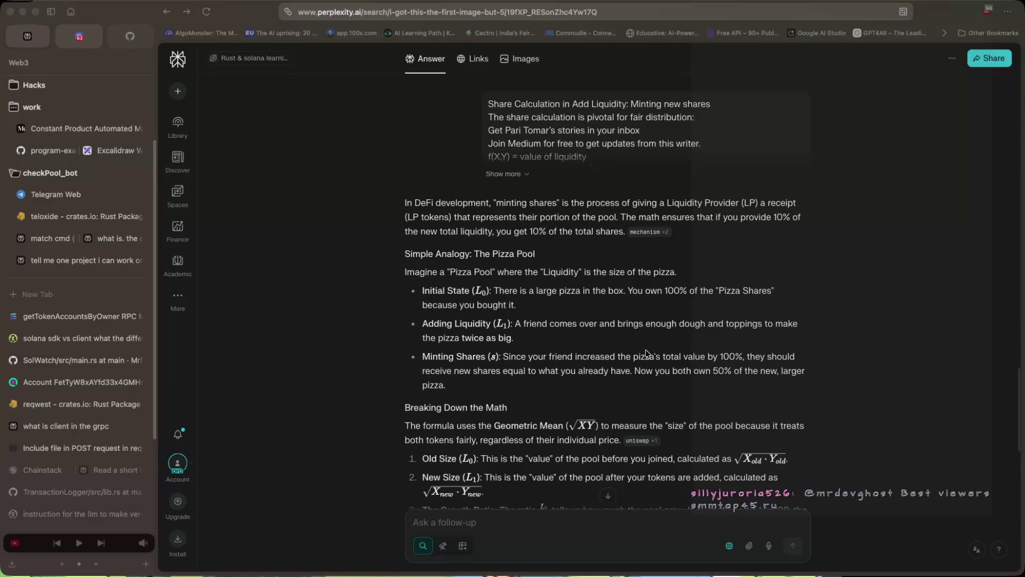
{"action": "scroll", "coordinate": [646, 352], "scroll_direction": "down", "scroll_amount": 2}
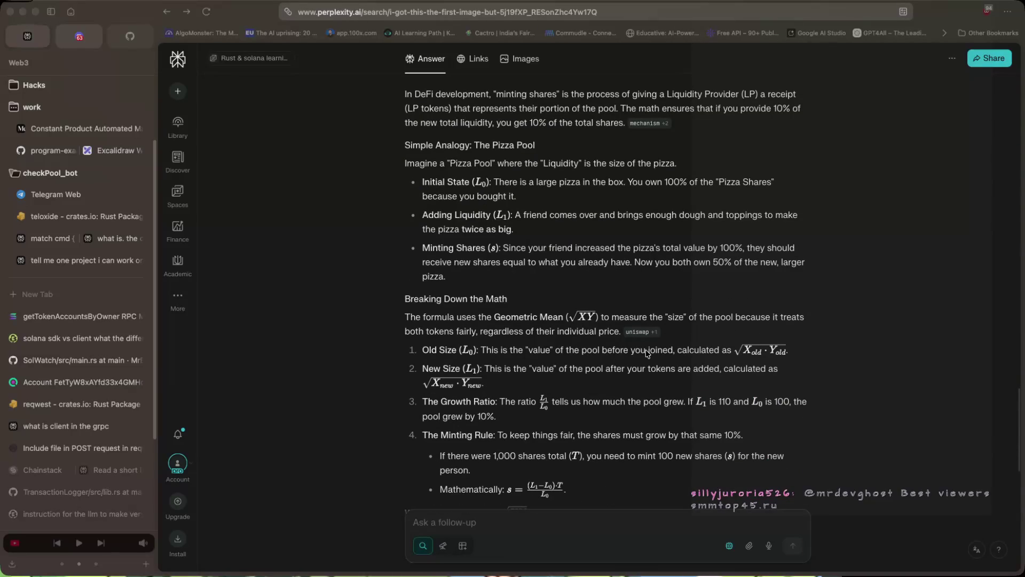
{"action": "scroll", "coordinate": [647, 357], "scroll_direction": "down", "scroll_amount": 1}
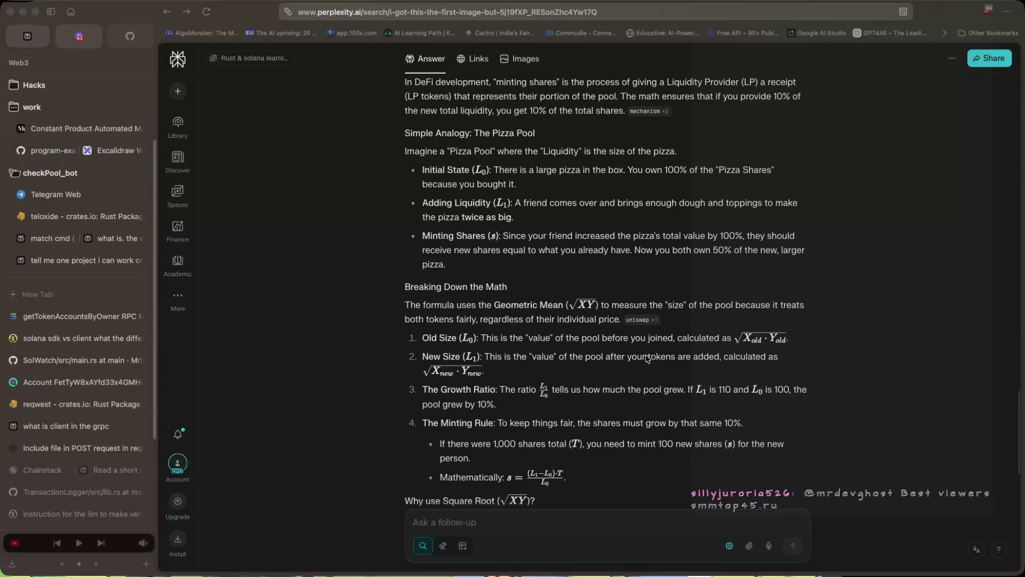
{"action": "scroll", "coordinate": [647, 357], "scroll_direction": "down", "scroll_amount": 1}
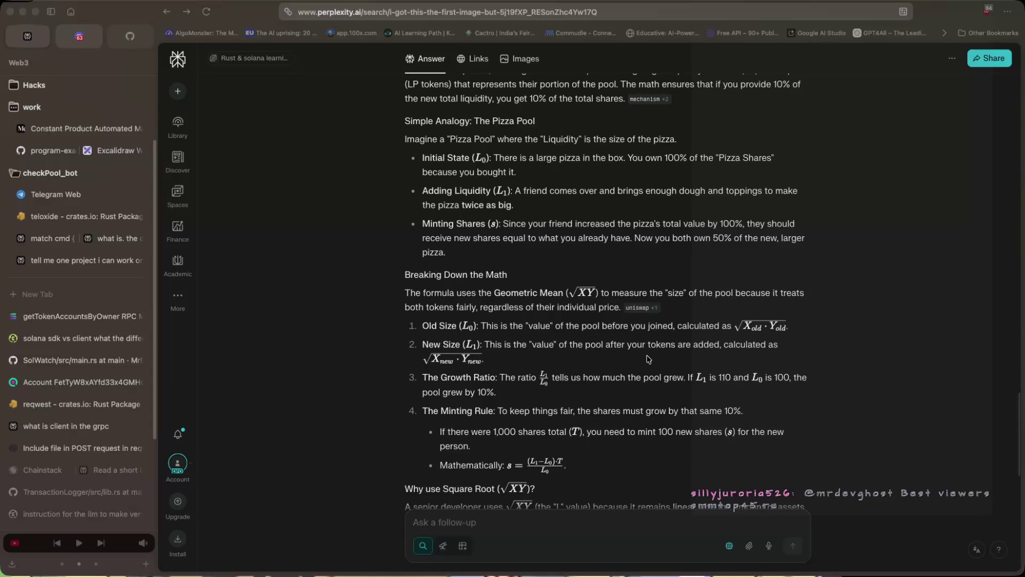
{"action": "scroll", "coordinate": [649, 359], "scroll_direction": "down", "scroll_amount": 2}
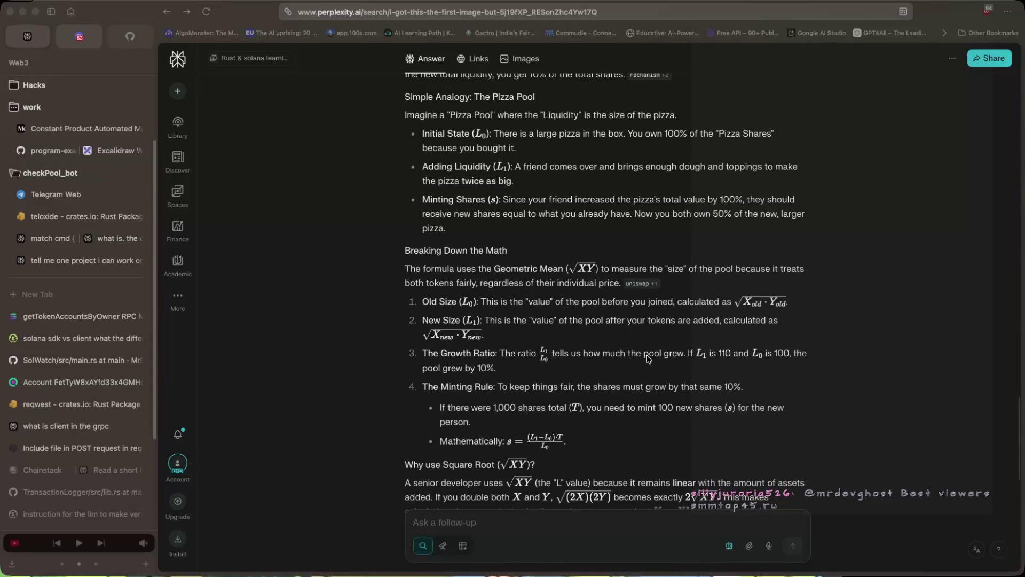
{"action": "scroll", "coordinate": [648, 359], "scroll_direction": "down", "scroll_amount": 1}
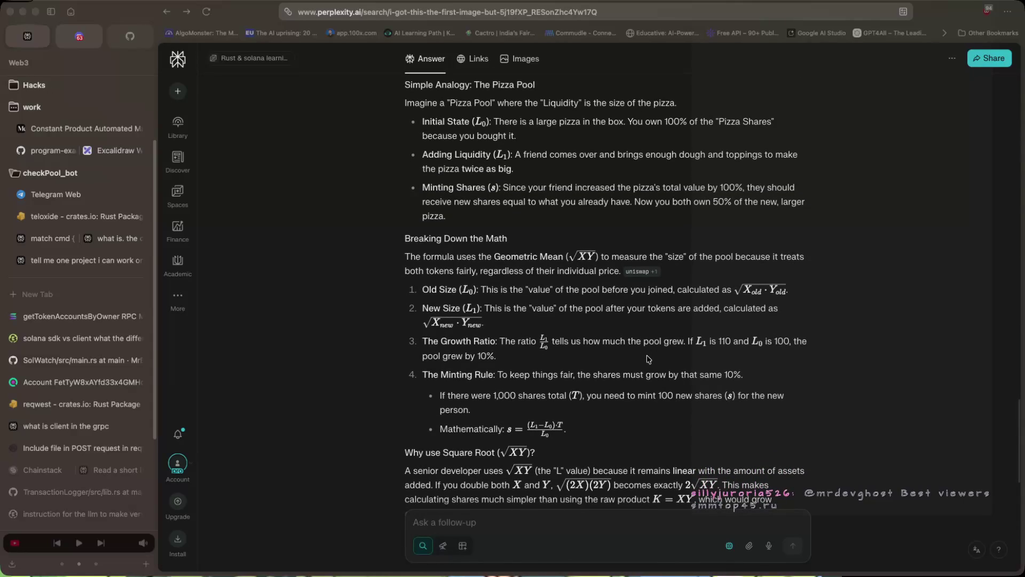
{"action": "scroll", "coordinate": [649, 359], "scroll_direction": "down", "scroll_amount": 1}
{"action": "scroll", "coordinate": [646, 354], "scroll_direction": "down", "scroll_amount": 2}
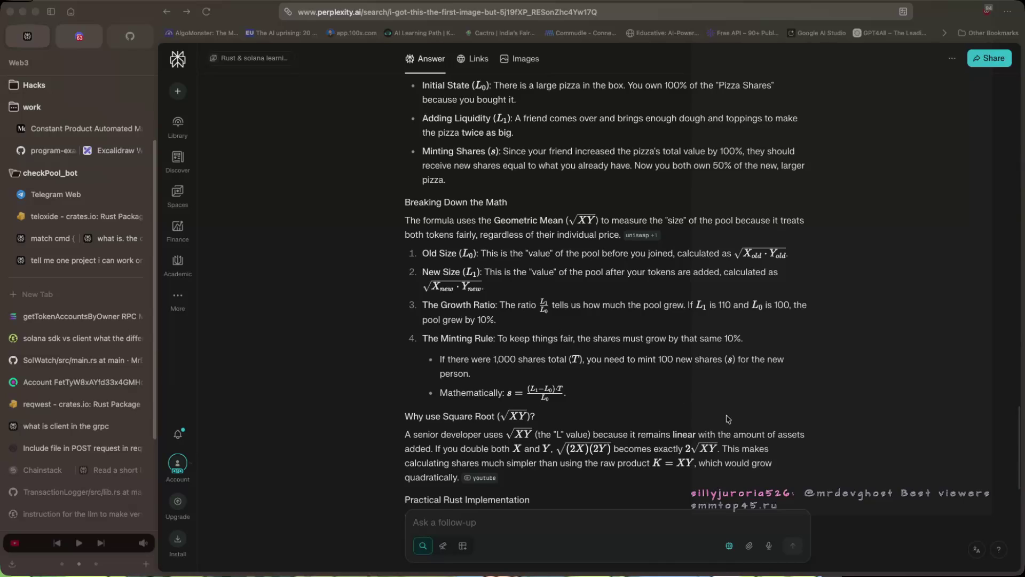
{"action": "scroll", "coordinate": [727, 419], "scroll_direction": "down", "scroll_amount": 1}
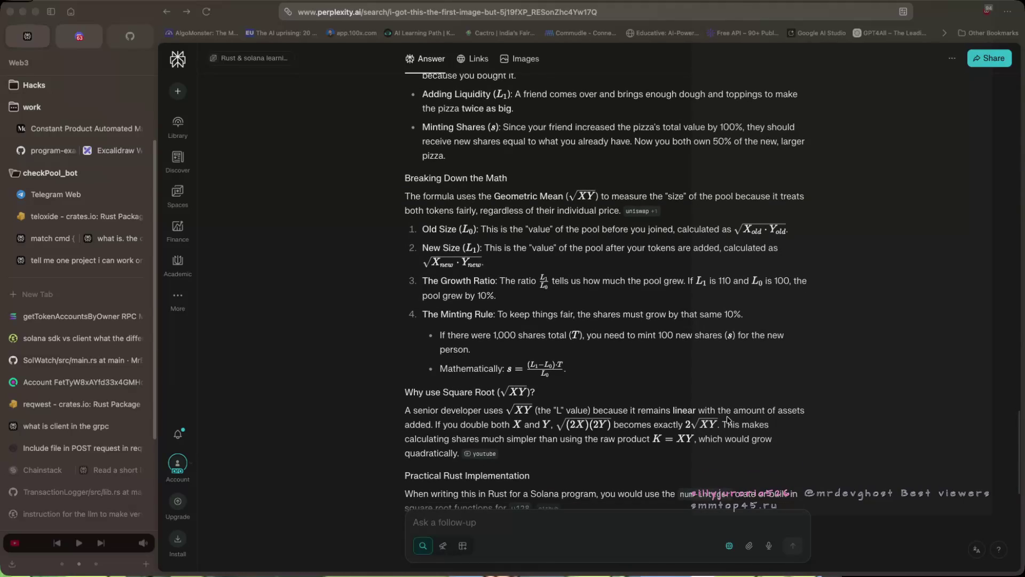
{"action": "scroll", "coordinate": [727, 419], "scroll_direction": "down", "scroll_amount": 2}
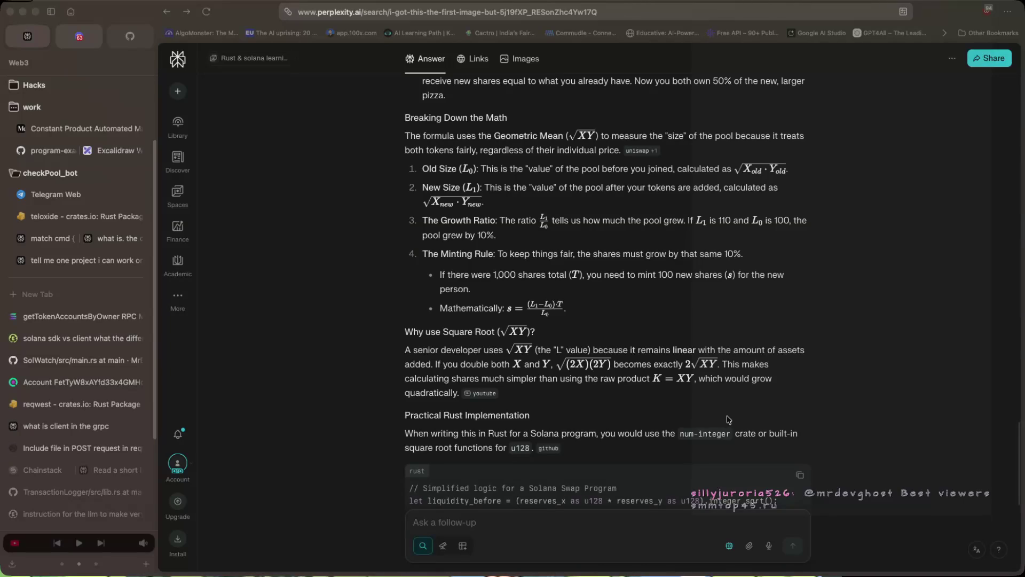
{"action": "scroll", "coordinate": [750, 400], "scroll_direction": "down", "scroll_amount": 1}
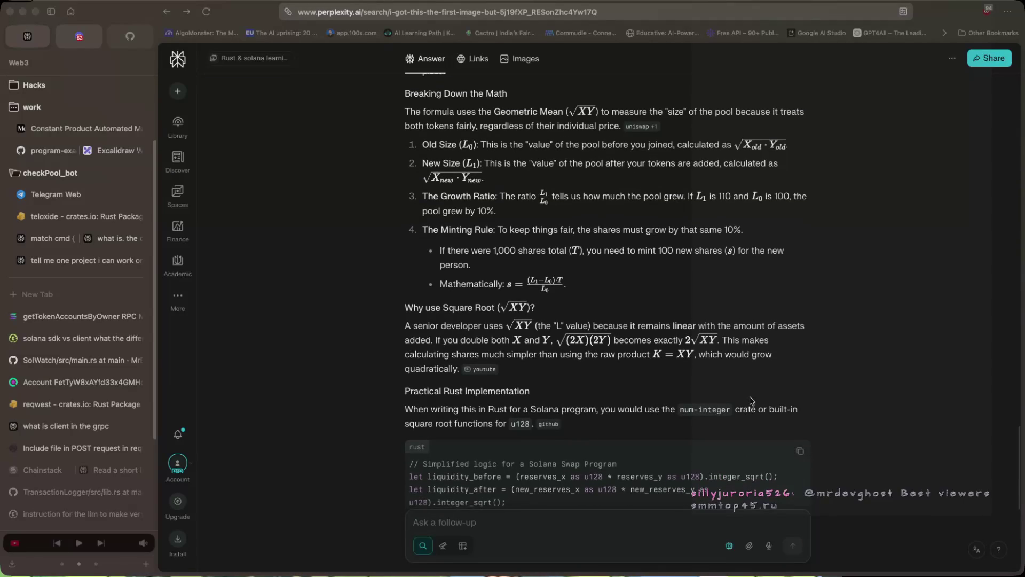
{"action": "scroll", "coordinate": [750, 400], "scroll_direction": "down", "scroll_amount": 2}
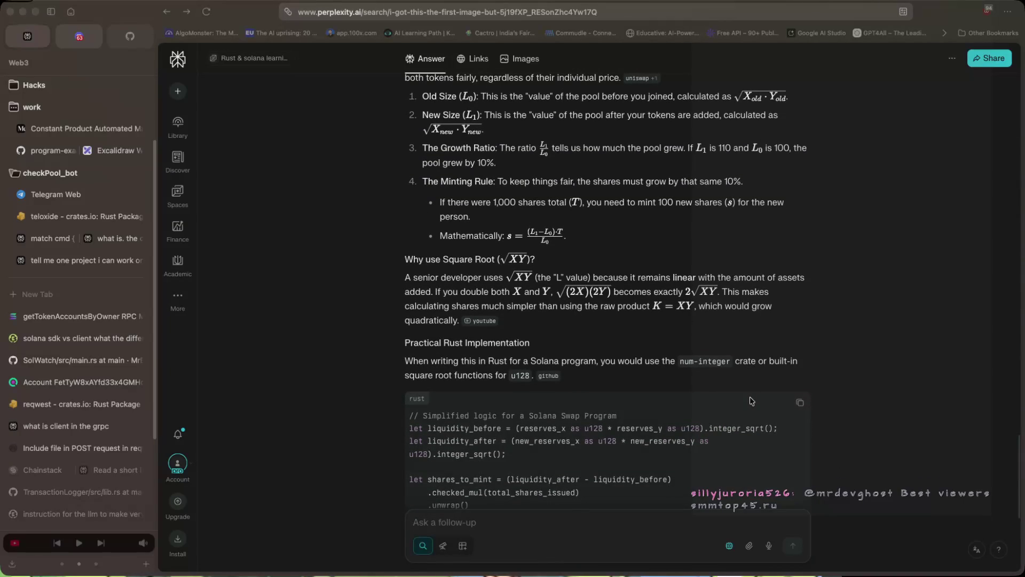
{"action": "scroll", "coordinate": [750, 401], "scroll_direction": "down", "scroll_amount": 1}
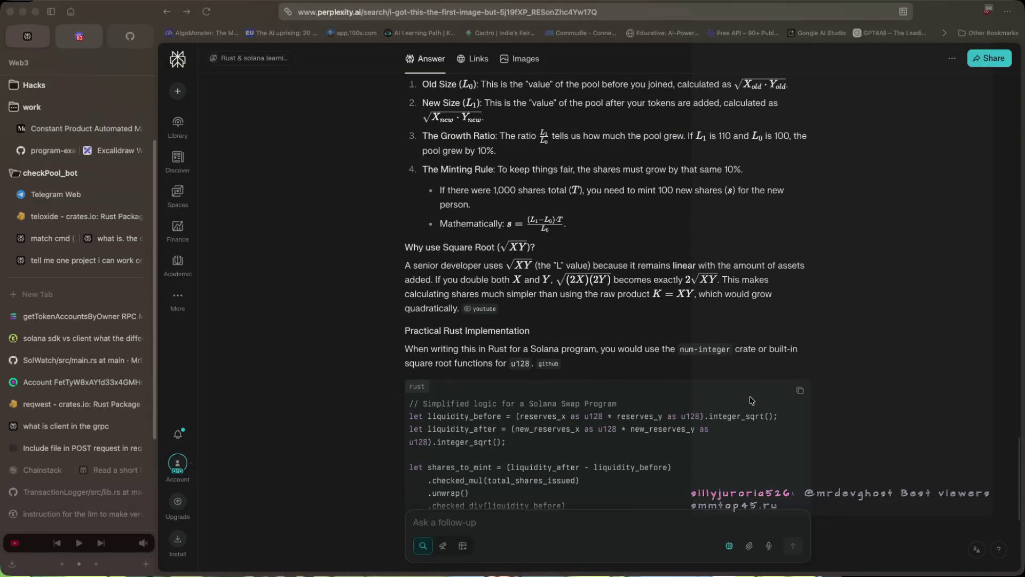
{"action": "scroll", "coordinate": [750, 400], "scroll_direction": "down", "scroll_amount": 2}
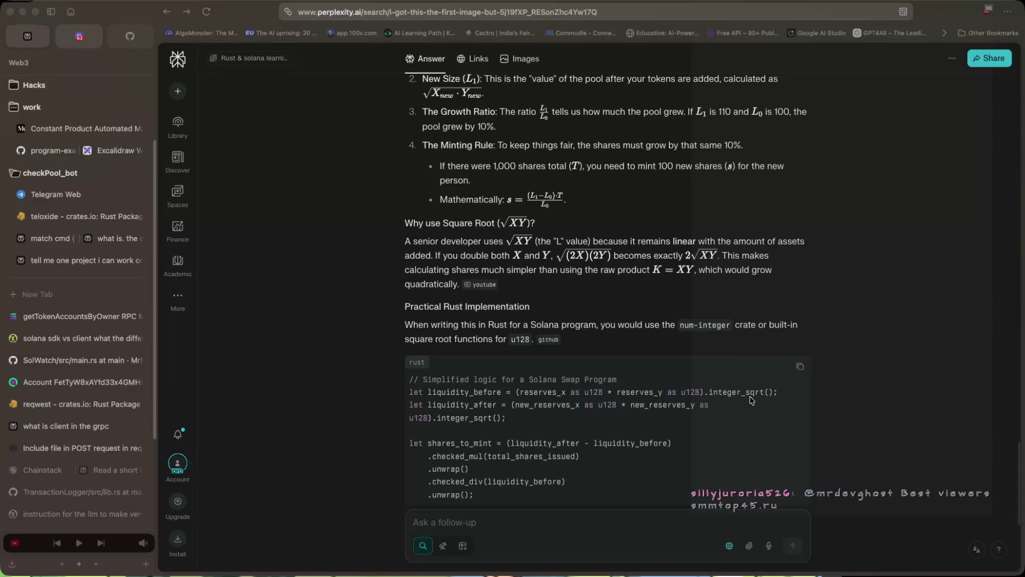
{"action": "scroll", "coordinate": [750, 400], "scroll_direction": "down", "scroll_amount": 1}
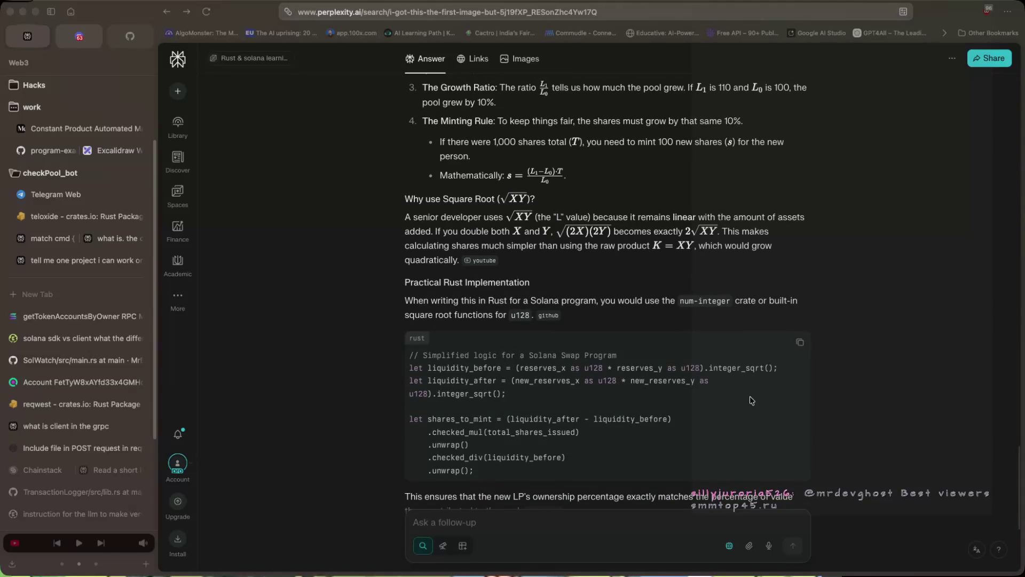
{"action": "scroll", "coordinate": [751, 400], "scroll_direction": "down", "scroll_amount": 4}
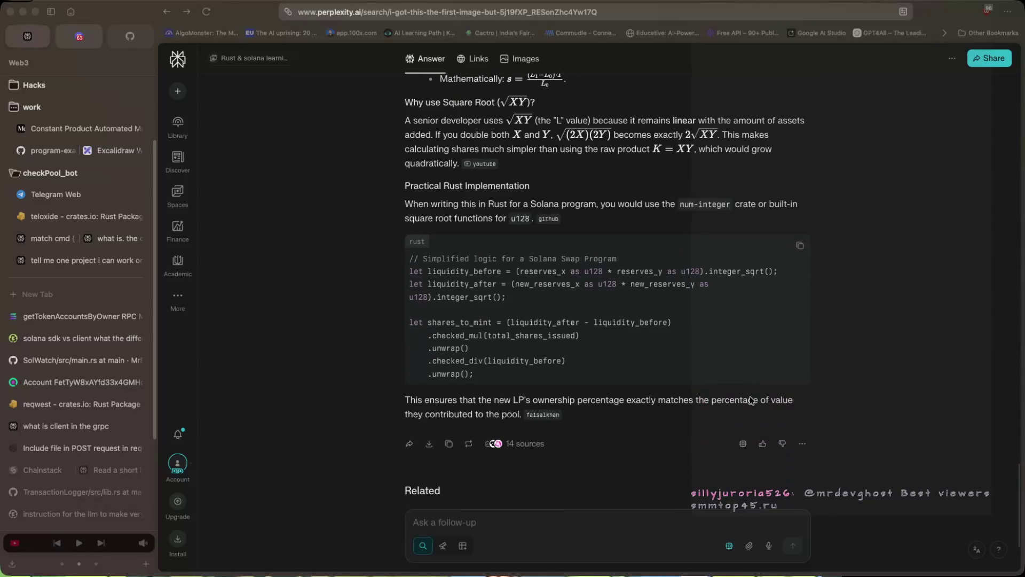
{"action": "scroll", "coordinate": [750, 400], "scroll_direction": "down", "scroll_amount": 1}
{"action": "scroll", "coordinate": [751, 400], "scroll_direction": "down", "scroll_amount": 1}
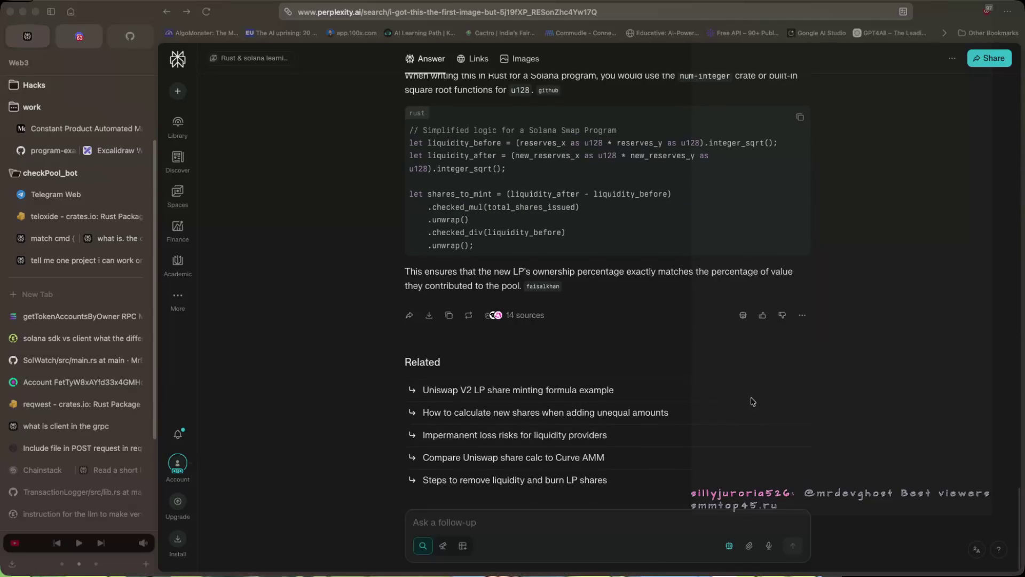
{"action": "scroll", "coordinate": [594, 439], "scroll_direction": "up", "scroll_amount": 4}
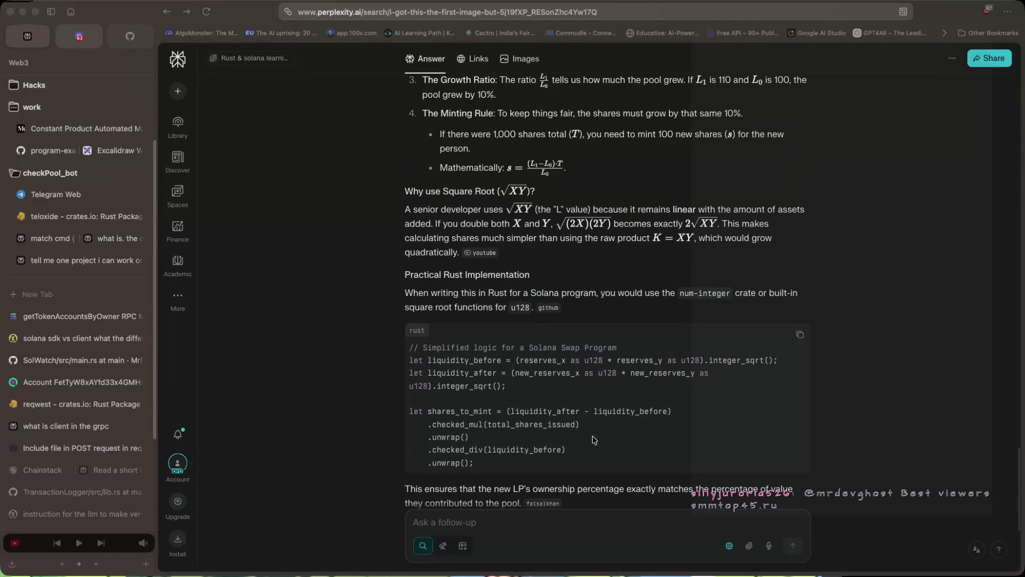
Send a follow-up asking if u128's 16 bytes waste space when reserves are small, like 1000.
{"action": "left_click", "coordinate": [499, 527]}
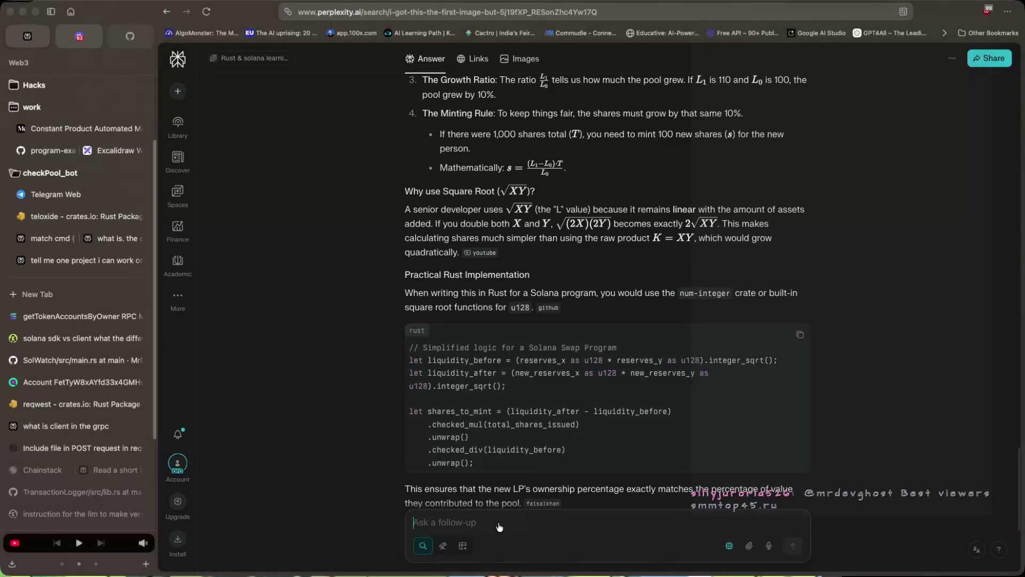
{"action": "type", "text": "i u"}
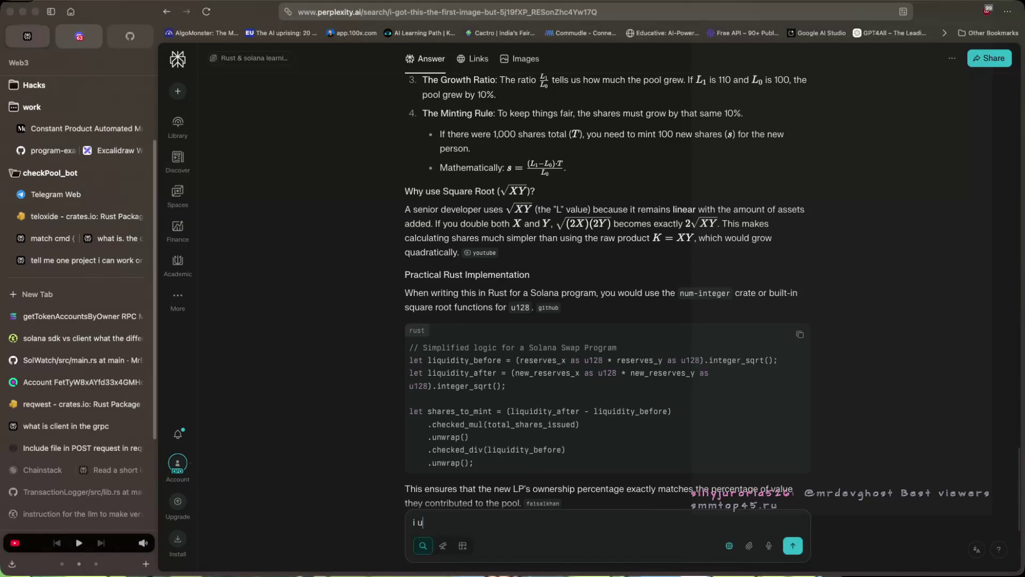
{"action": "type", "text": "28"}
{"action": "key", "text": "BackSpace"}
{"action": "type", "text": "8 is t"}
{"action": "key", "text": "BackSpace"}
{"action": "key", "text": "BackSpace"}
{"action": "key", "text": "BackSpace"}
{"action": "type", "text": "not too much"}
{"action": "type", "text": " bye like its"}
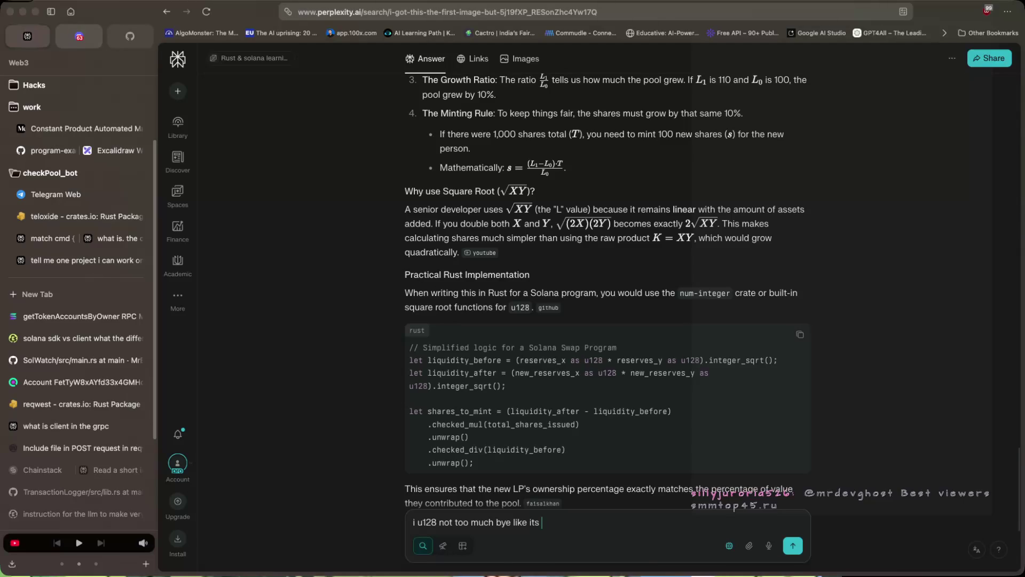
{"action": "type", "text": "16 byu"}
{"action": "key", "text": "BackSpace"}
{"action": "type", "text": "y"}
{"action": "key", "text": "BackSpace"}
{"action": "type", "text": "ue to u"}
{"action": "key", "text": "BackSpace"}
{"action": "type", "text": "stopre no what uf the res"}
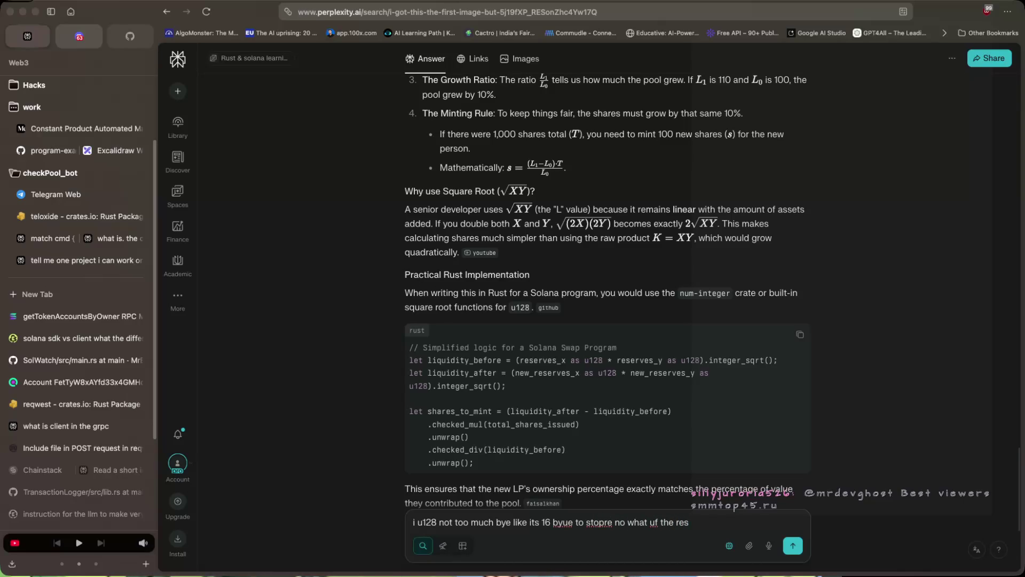
{"action": "type", "text": "erves o"}
{"action": "type", "text": "r token "}
{"action": "type", "text": "n"}
{"action": "type", "text": "evere"}
{"action": "key", "text": "BackSpace"}
{"action": "type", "text": "exist the "}
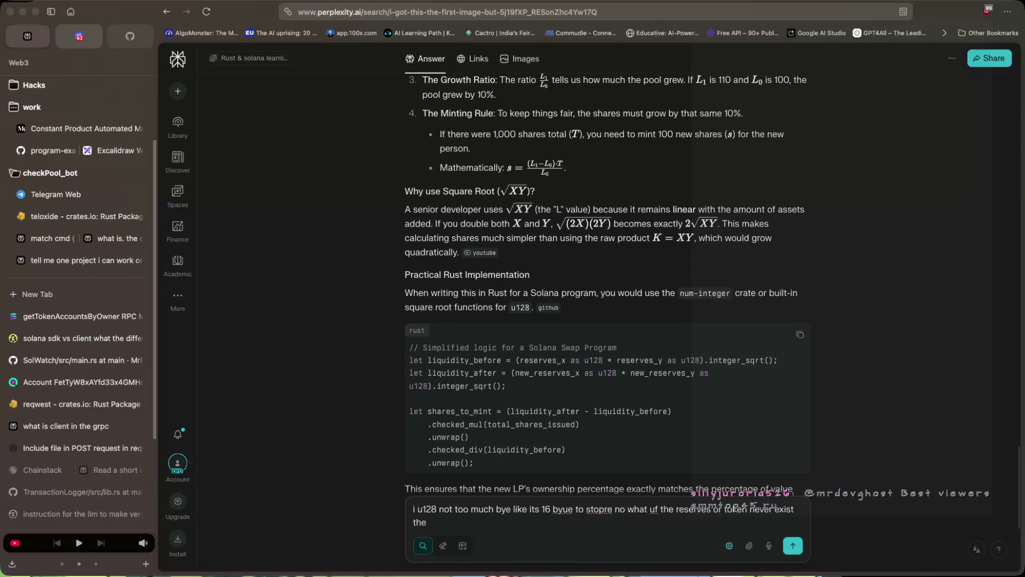
{"action": "type", "text": "1000"}
{"action": "type", "text": " is not"}
{"action": "type", "text": " t"}
{"action": "type", "text": "he rest of"}
{"action": "type", "text": " the by"}
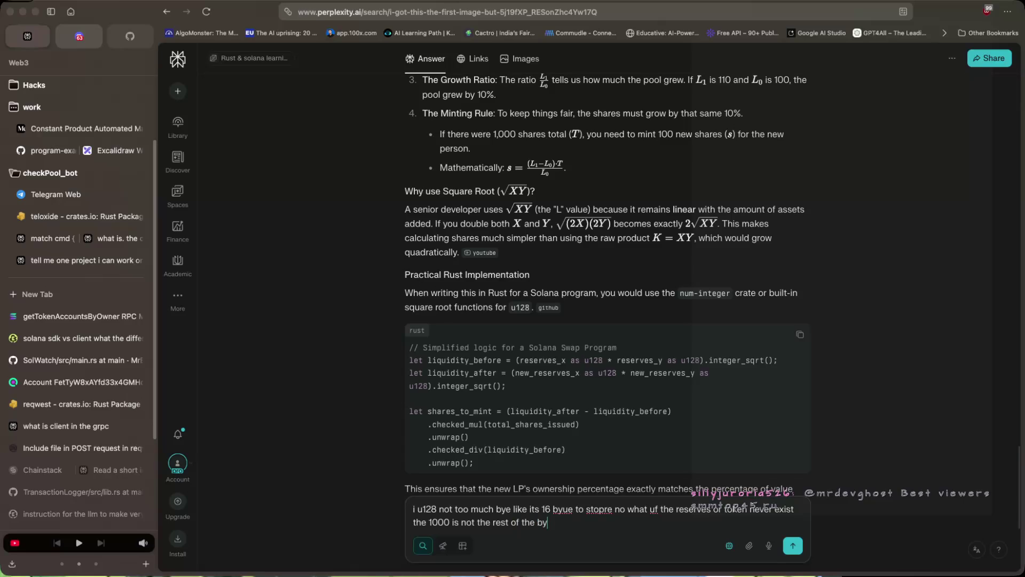
{"action": "type", "text": "re"}
{"action": "type", "text": "waste spaced"}
{"action": "key", "text": "Return"}
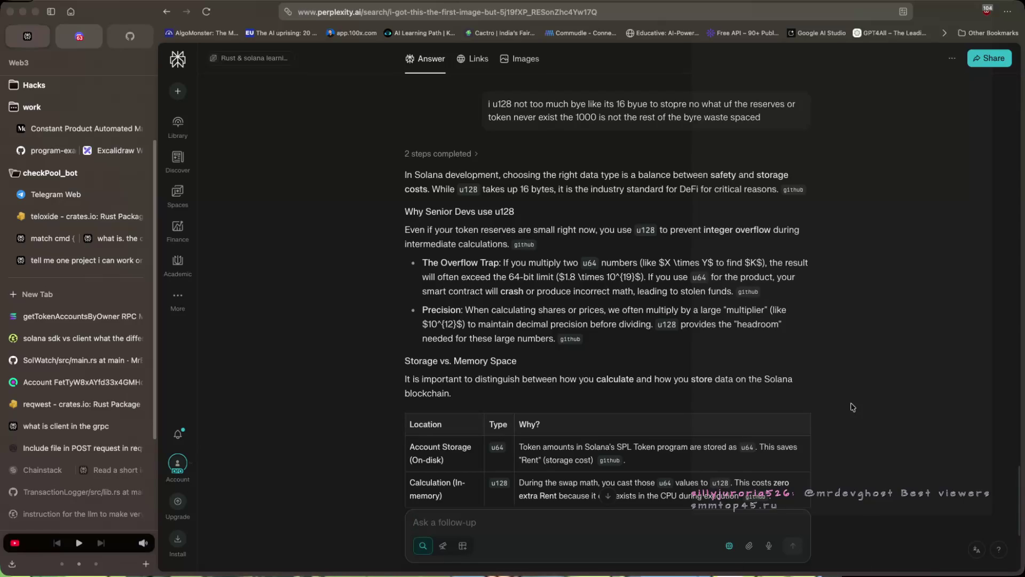
Highlight part of the Overflow Trap bullet in Perplexity's u128 answer.
{"action": "left_click_drag", "start_coordinate": [719, 262], "coordinate": [767, 263]}
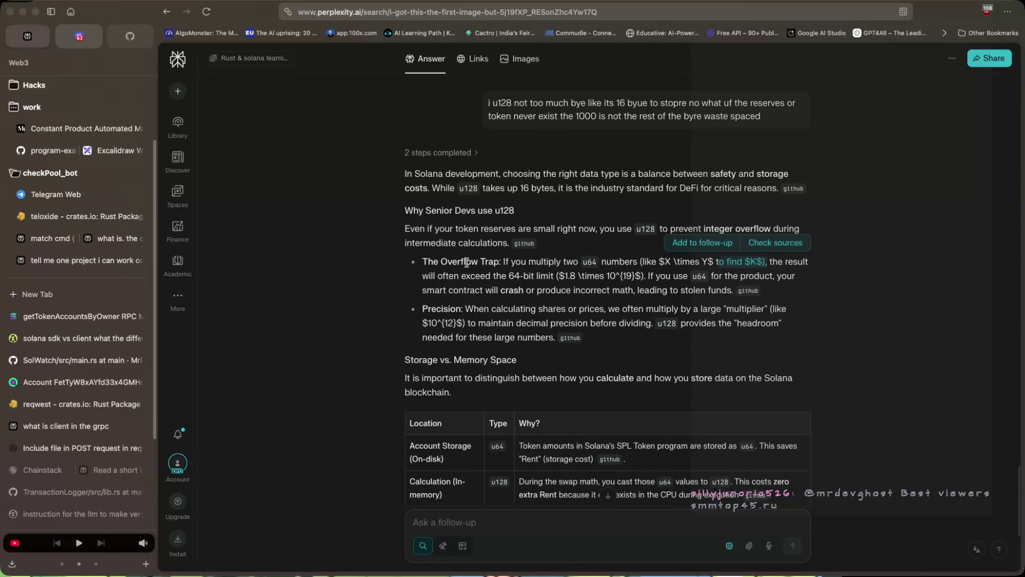
{"action": "scroll", "coordinate": [466, 262], "scroll_direction": "down", "scroll_amount": 1}
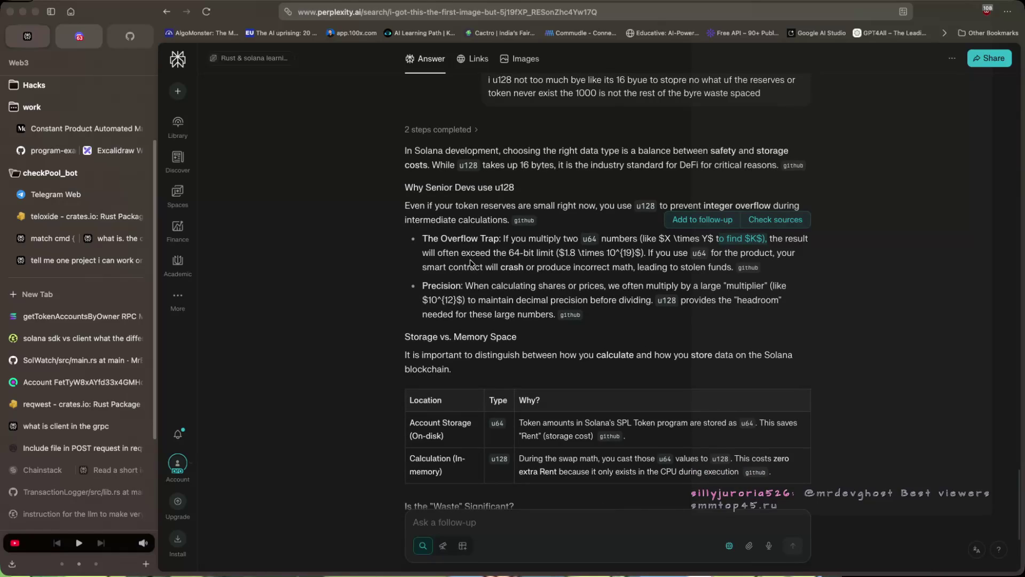
{"action": "scroll", "coordinate": [470, 262], "scroll_direction": "down", "scroll_amount": 5}
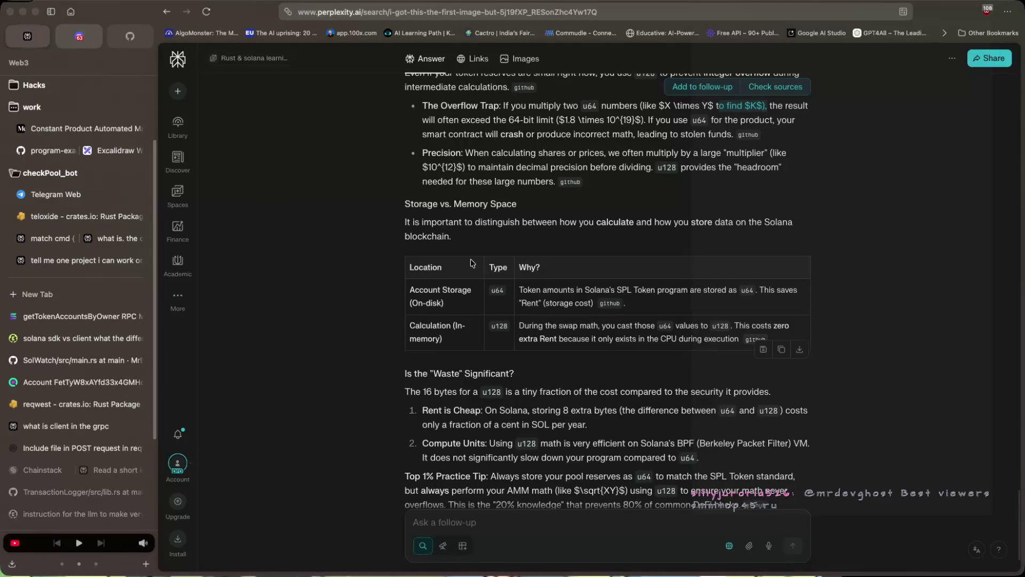
{"action": "scroll", "coordinate": [472, 263], "scroll_direction": "down", "scroll_amount": 1}
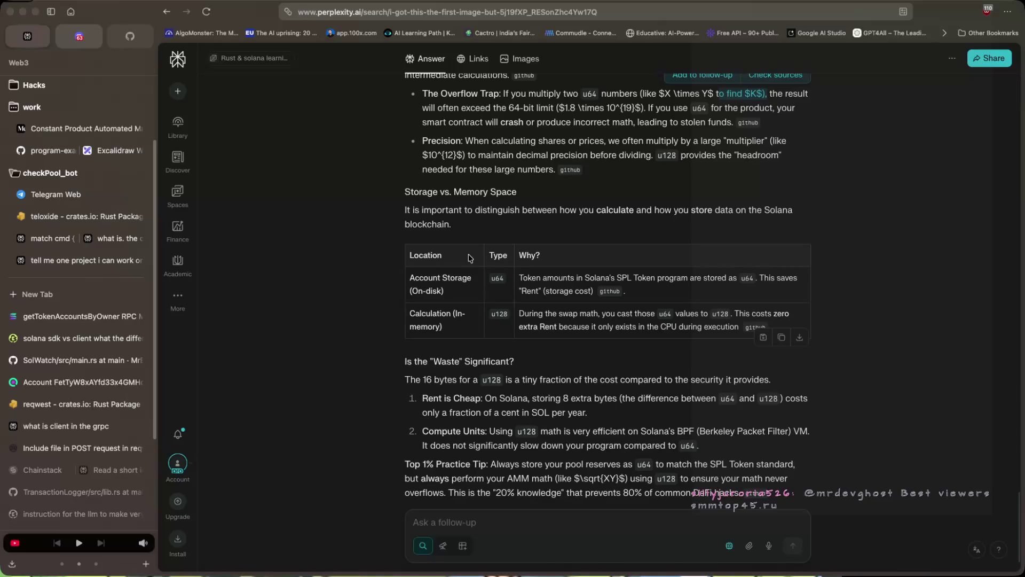
{"action": "scroll", "coordinate": [500, 272], "scroll_direction": "down", "scroll_amount": 2}
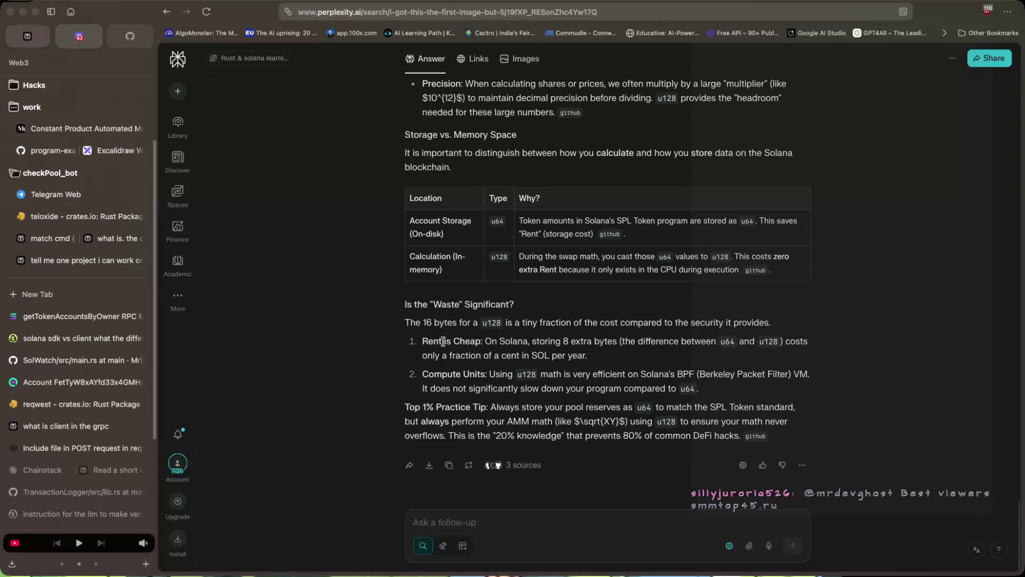
{"action": "scroll", "coordinate": [445, 335], "scroll_direction": "up", "scroll_amount": 1}
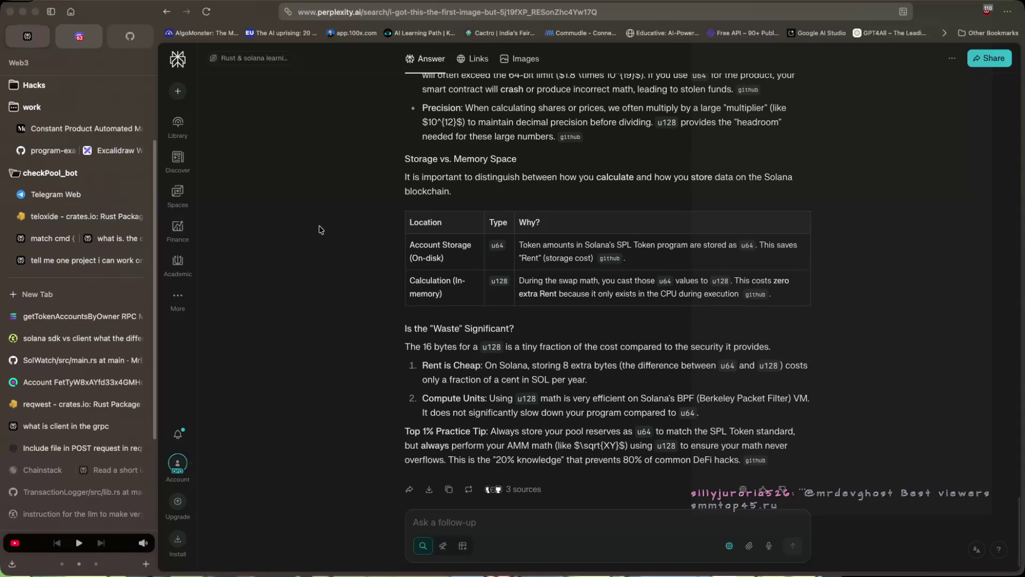
{"action": "key", "text": "super+s"}
{"action": "mouse_move", "coordinate": [329, 226]}
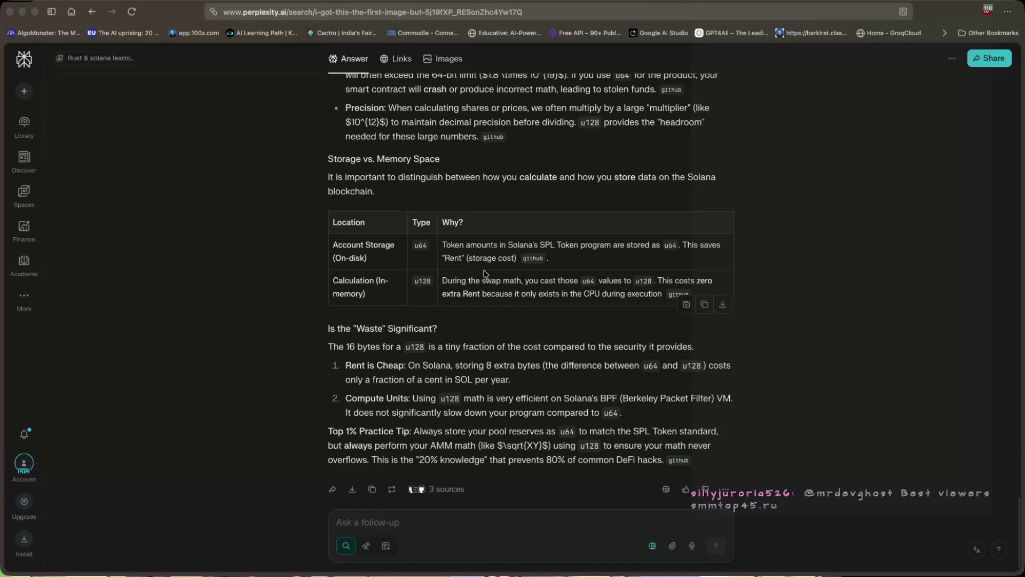
{"action": "key", "text": "super+s"}
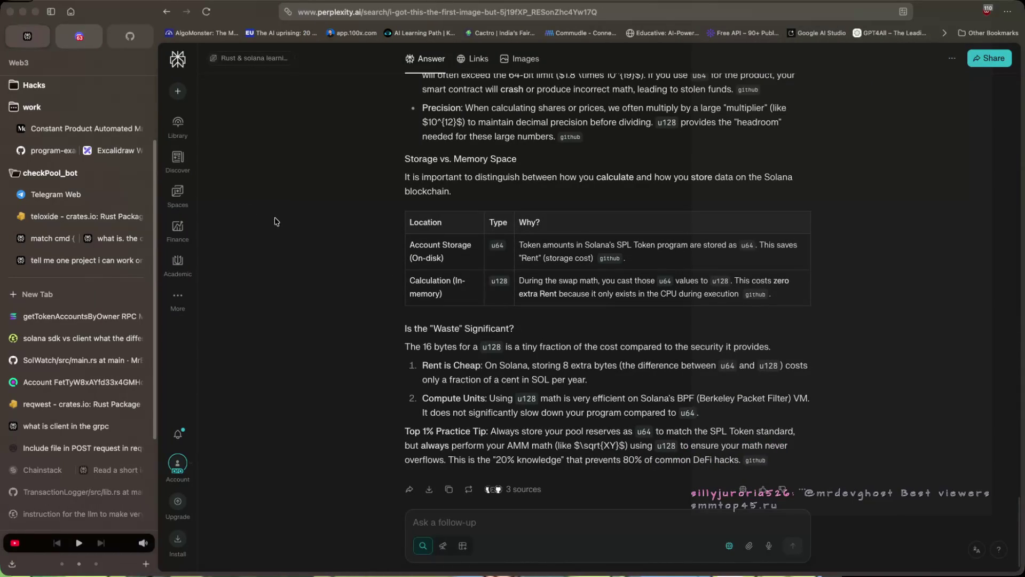
Bring up the Medium constant product AMM article at its L0, L1, T and shares-to-mint formulas.
{"action": "left_click", "coordinate": [80, 128]}
{"action": "left_click", "coordinate": [338, 206]}
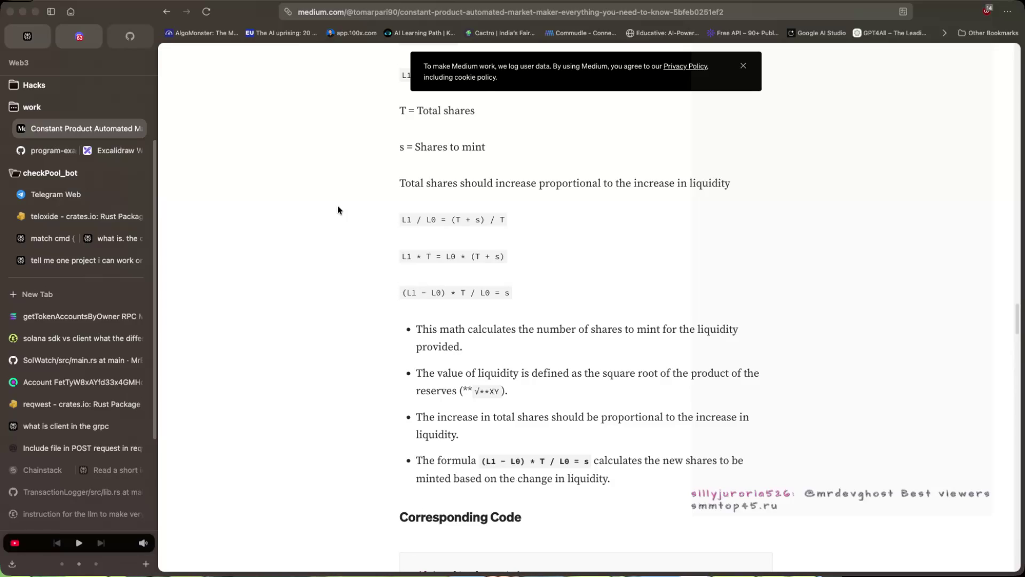
{"action": "scroll", "coordinate": [338, 207], "scroll_direction": "up", "scroll_amount": 3}
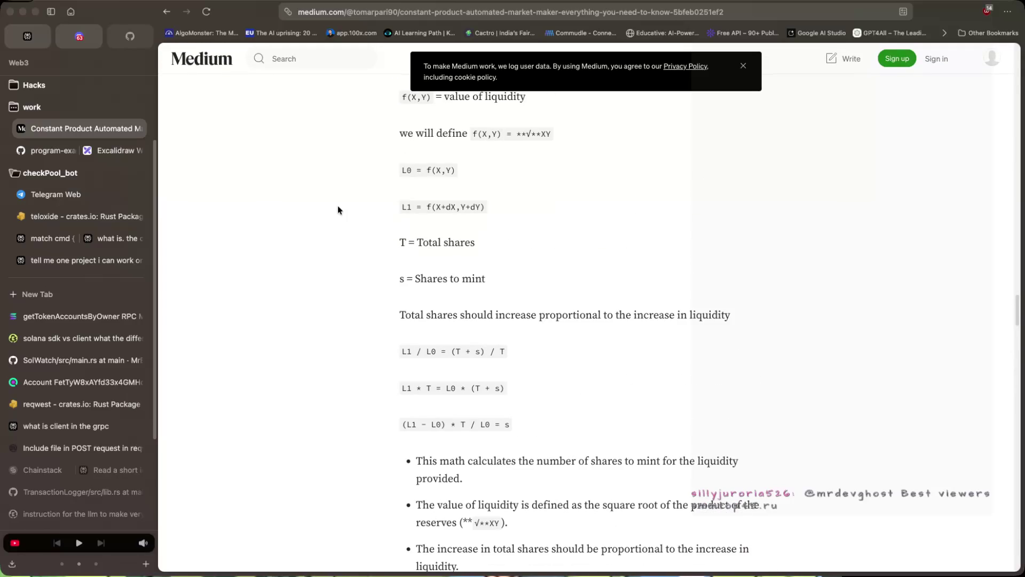
{"action": "scroll", "coordinate": [338, 209], "scroll_direction": "up", "scroll_amount": 2}
{"action": "scroll", "coordinate": [337, 210], "scroll_direction": "down", "scroll_amount": 1}
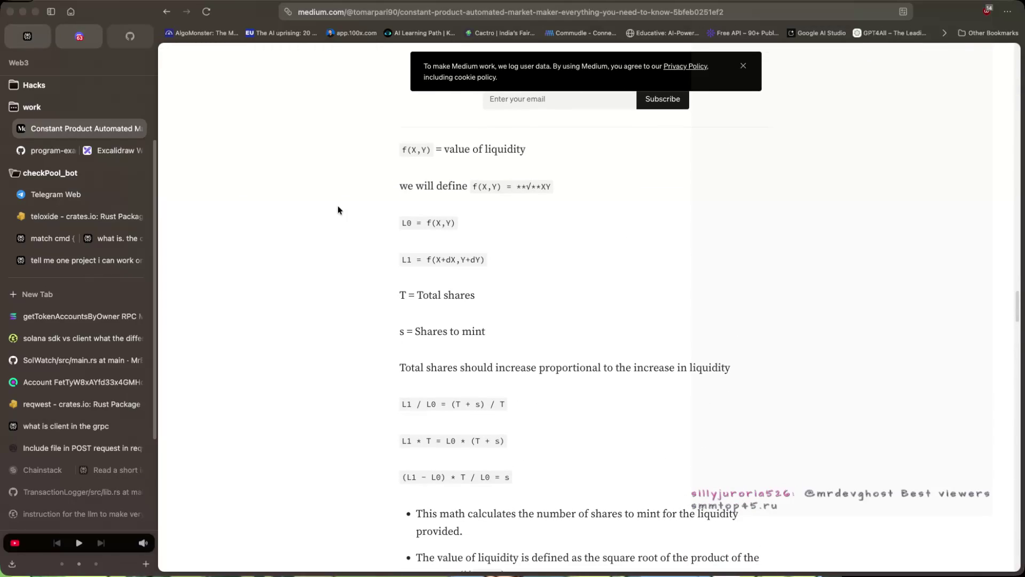
{"action": "scroll", "coordinate": [337, 210], "scroll_direction": "down", "scroll_amount": 1}
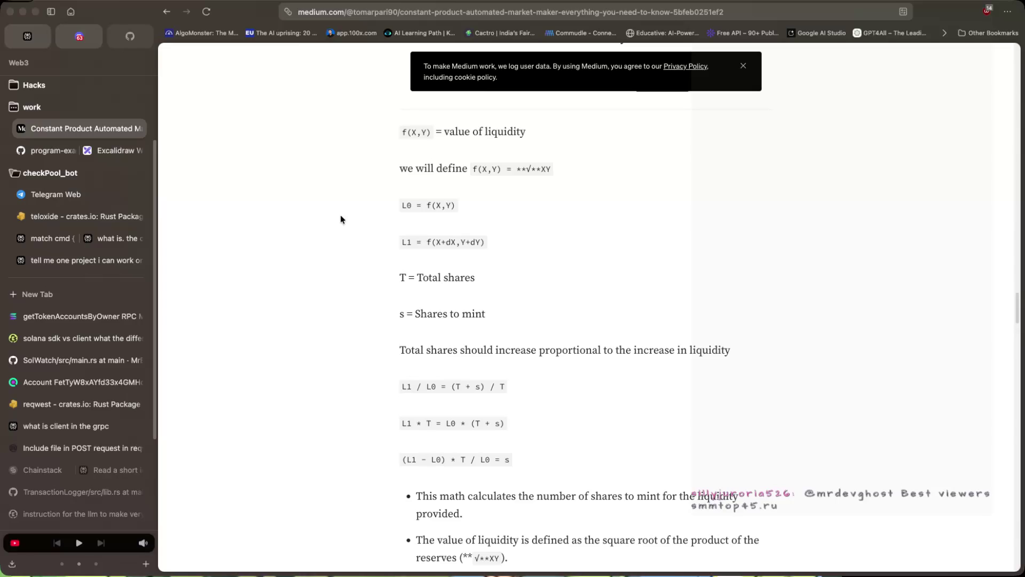
{"action": "scroll", "coordinate": [342, 220], "scroll_direction": "down", "scroll_amount": 3}
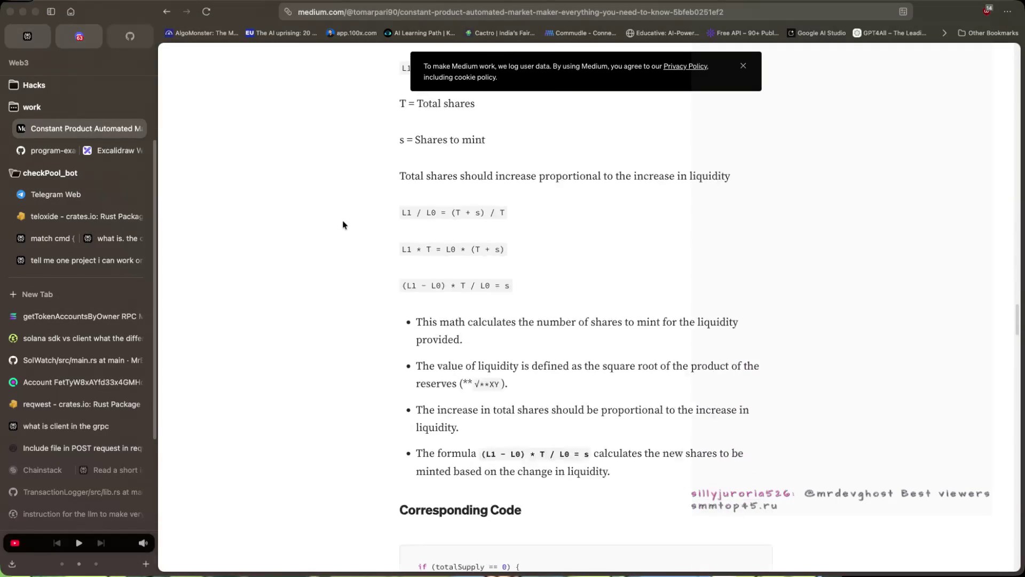
{"action": "scroll", "coordinate": [344, 225], "scroll_direction": "down", "scroll_amount": 1}
{"action": "scroll", "coordinate": [344, 225], "scroll_direction": "down", "scroll_amount": 3}
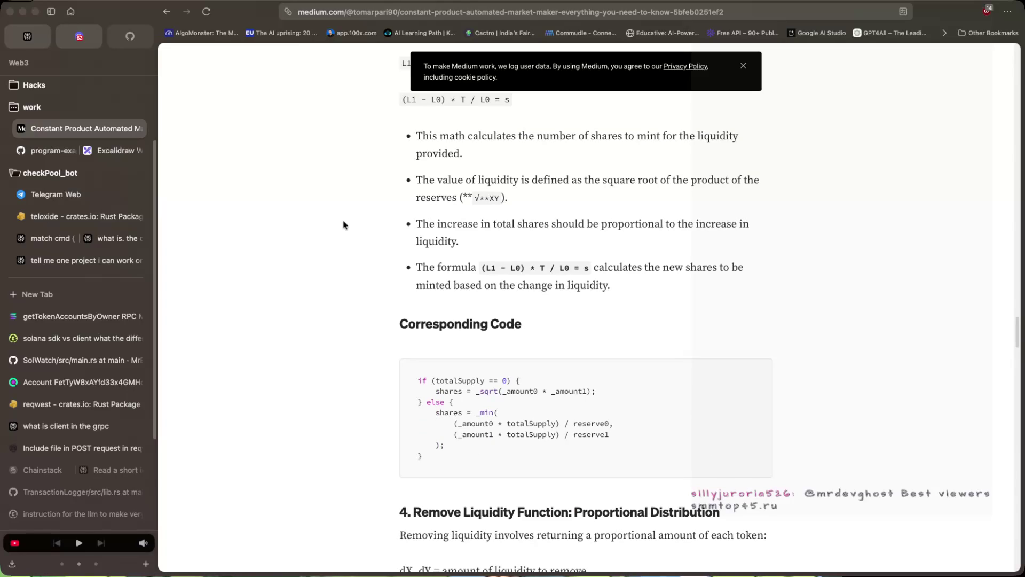
{"action": "scroll", "coordinate": [343, 224], "scroll_direction": "down", "scroll_amount": 4}
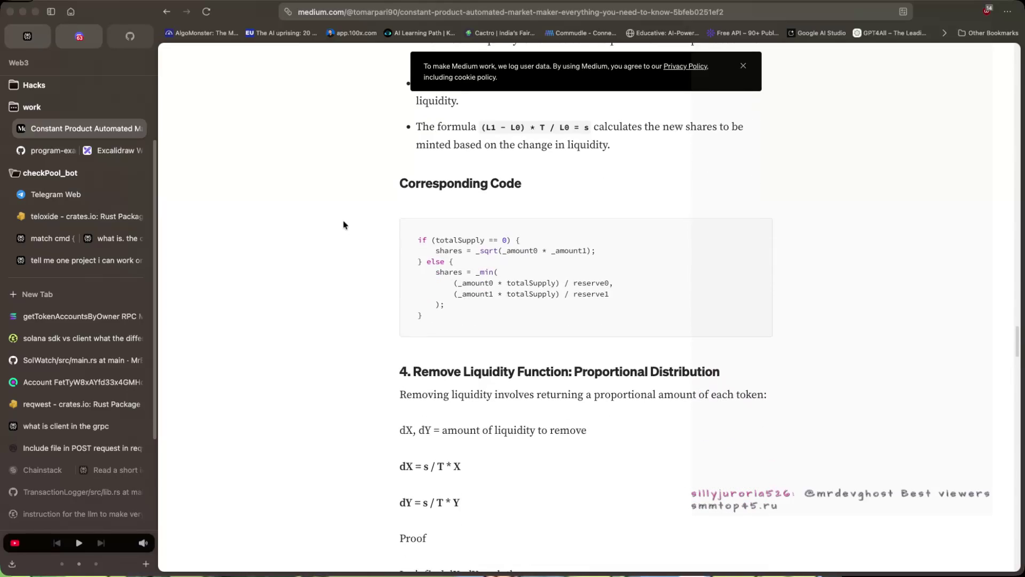
{"action": "scroll", "coordinate": [343, 225], "scroll_direction": "down", "scroll_amount": 1}
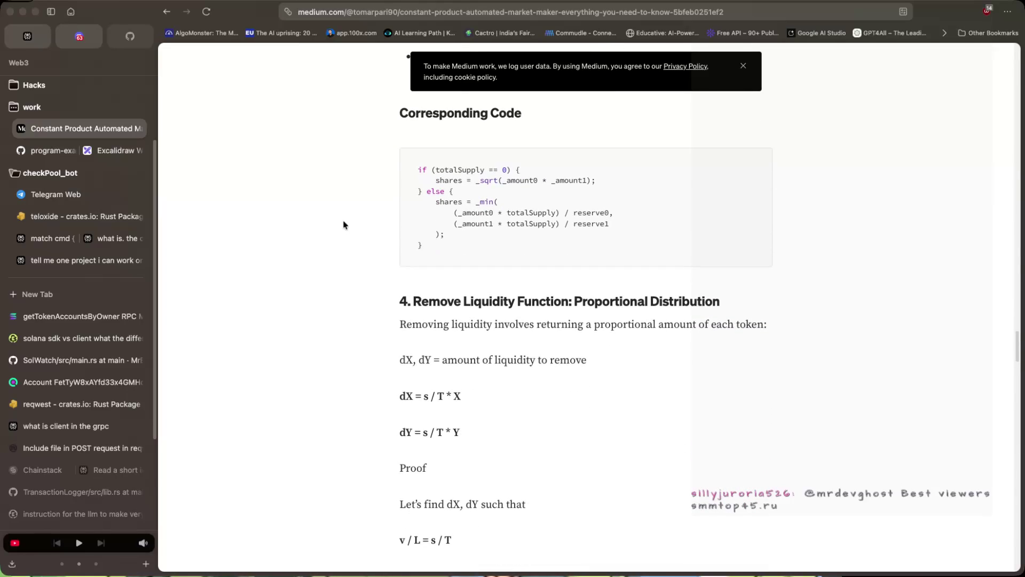
{"action": "scroll", "coordinate": [344, 224], "scroll_direction": "up", "scroll_amount": 3}
{"action": "scroll", "coordinate": [343, 224], "scroll_direction": "up", "scroll_amount": 9}
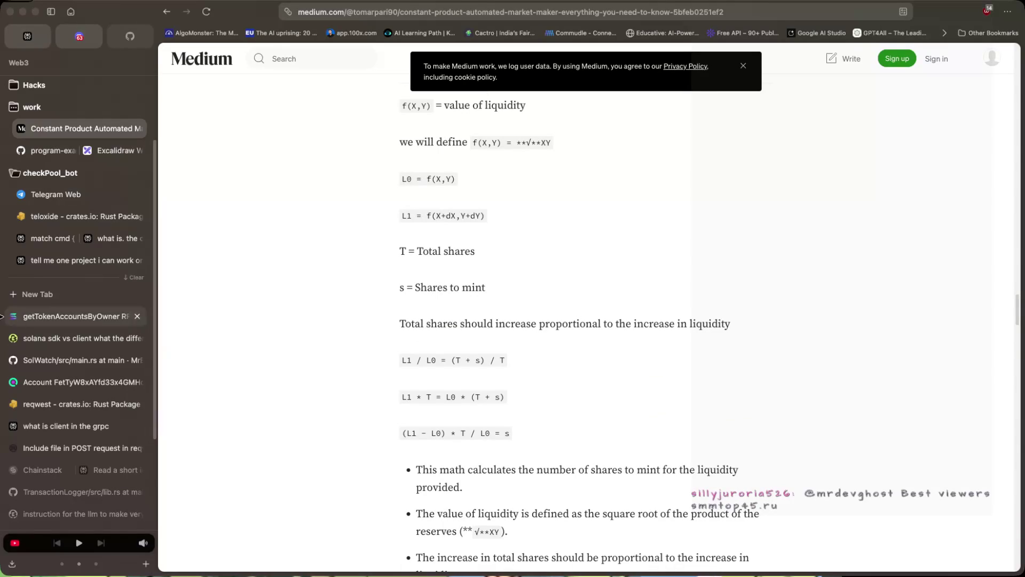
{"action": "scroll", "coordinate": [427, 271], "scroll_direction": "up", "scroll_amount": 3}
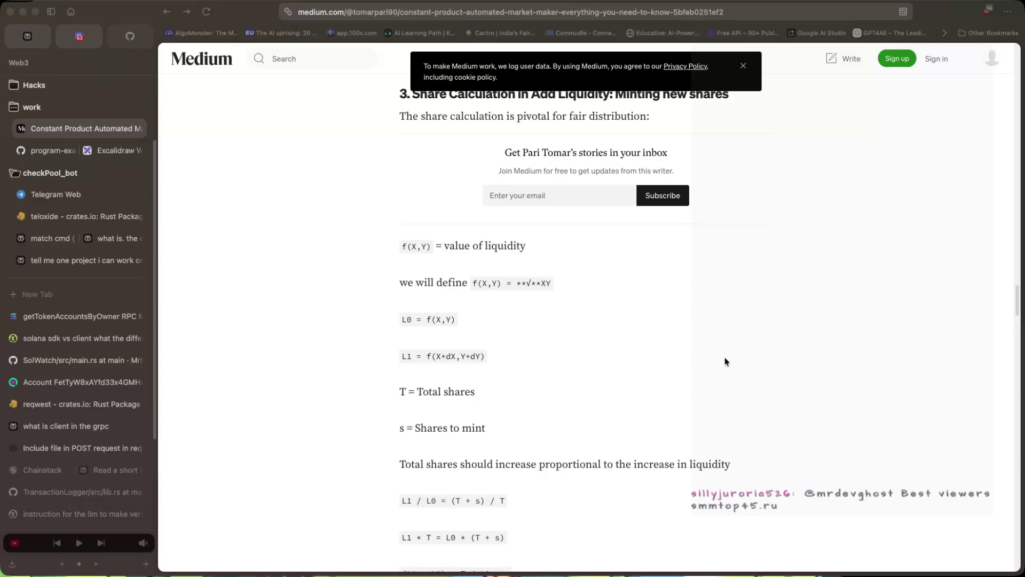
Bring the Obsidian AMM note window to the front beside the Medium article.
{"action": "key", "text": "super+Tab"}
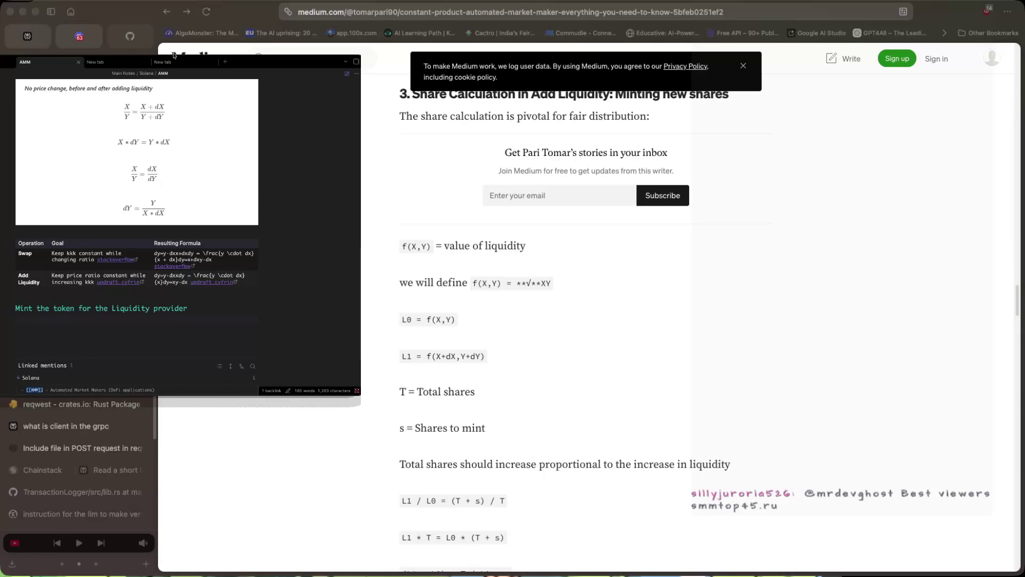
Stretch the Obsidian window's top edge up to the top of the screen.
{"action": "left_click_drag", "start_coordinate": [174, 56], "coordinate": [177, 1]}
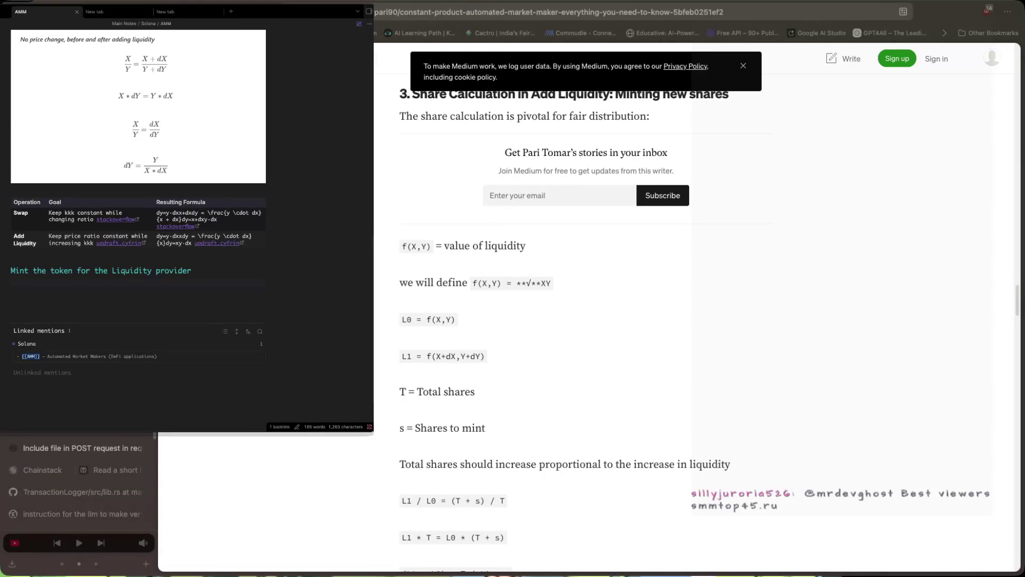
Add an empty line under the Mint heading and switch the browser to the Perplexity answer.
{"action": "left_click", "coordinate": [211, 270]}
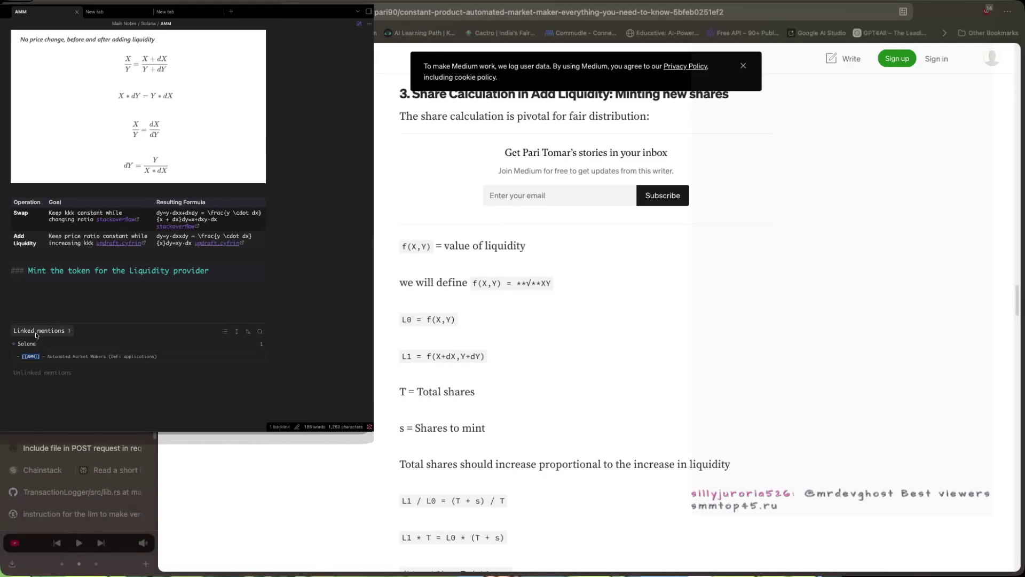
{"action": "key", "text": "Return"}
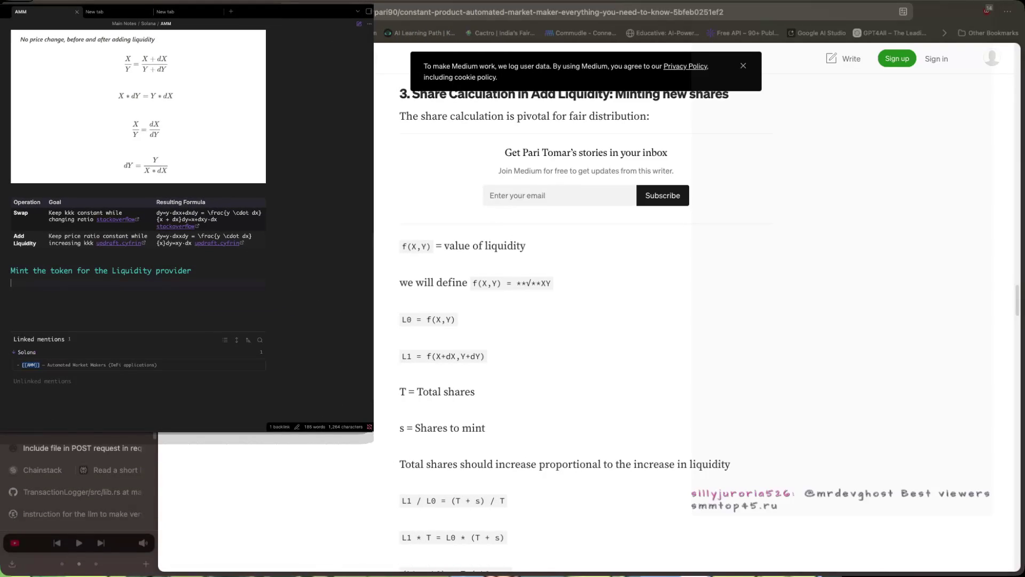
{"action": "mouse_move", "coordinate": [152, 499]}
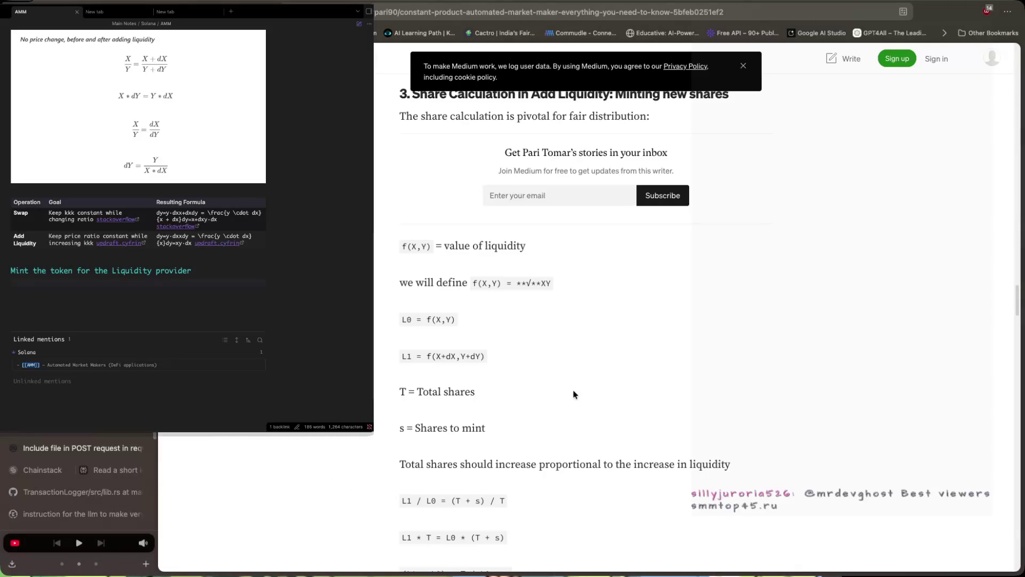
{"action": "key", "text": "ctrl+Tab"}
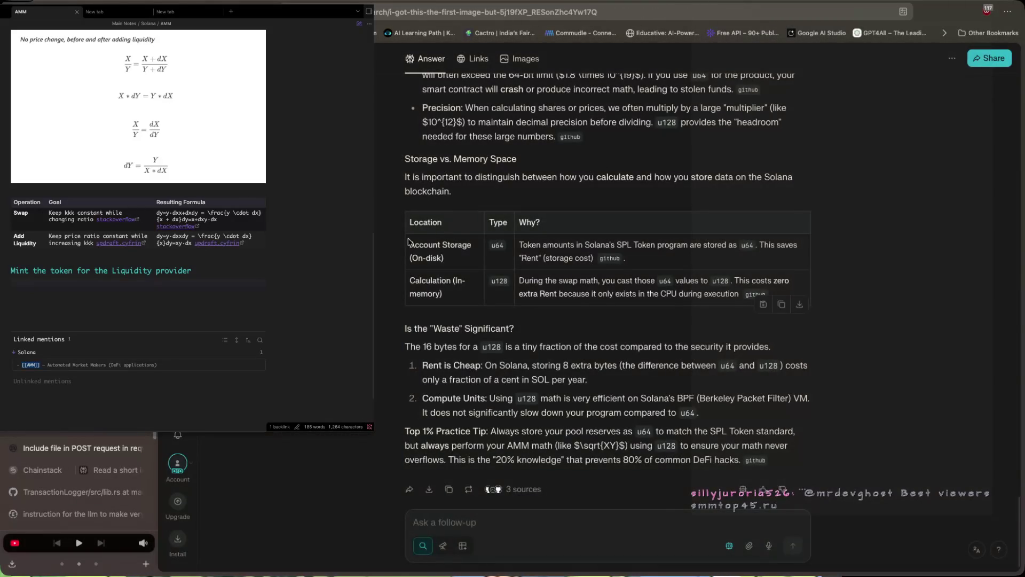
Scroll Perplexity to the Pizza Pool analogy and place the cursor under the minting heading.
{"action": "scroll", "coordinate": [555, 344], "scroll_direction": "up", "scroll_amount": 15}
{"action": "scroll", "coordinate": [561, 347], "scroll_direction": "down", "scroll_amount": 6}
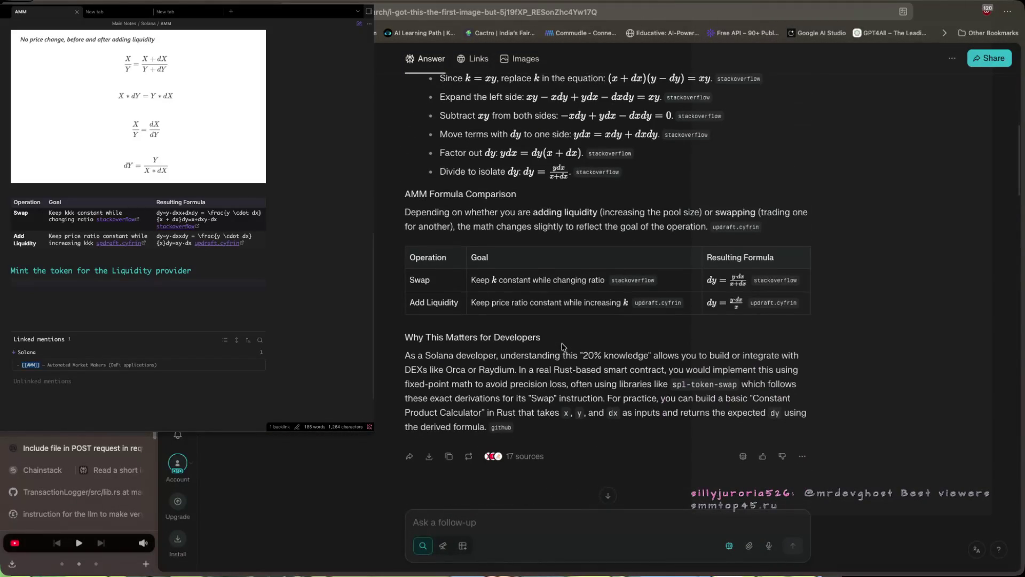
{"action": "scroll", "coordinate": [562, 347], "scroll_direction": "down", "scroll_amount": 15}
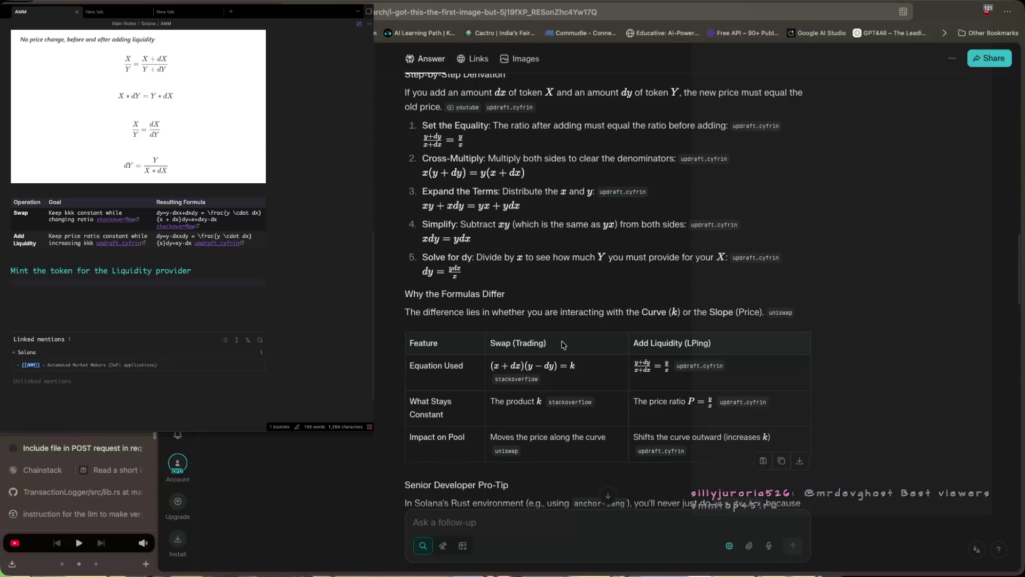
{"action": "scroll", "coordinate": [563, 344], "scroll_direction": "down", "scroll_amount": 15}
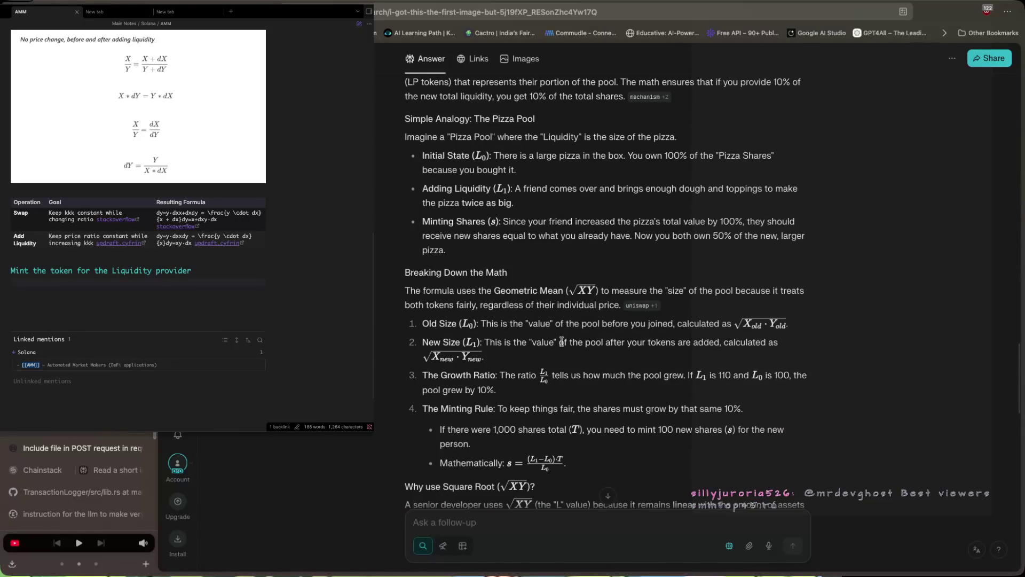
{"action": "left_click", "coordinate": [32, 281]}
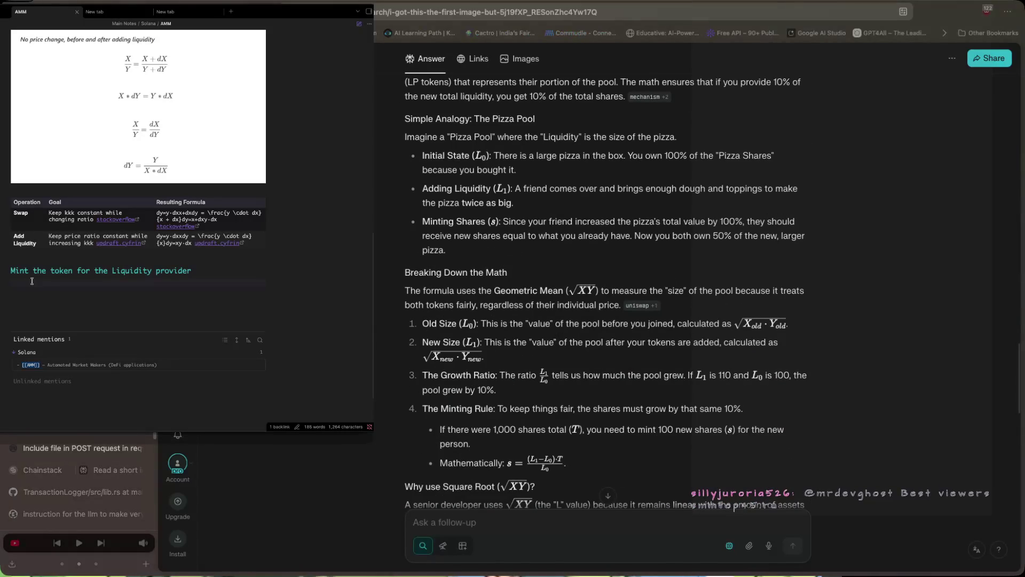
Begin the sentence: when someone adds liquidity in the pool, he should know his share afterwards.
{"action": "type", "text": "When so"}
{"action": "type", "text": "meone add the li"}
{"action": "type", "text": "quidd"}
{"action": "key", "text": "BackSpace"}
{"action": "type", "text": "it"}
{"action": "type", "text": "n the pool"}
{"action": "type", "text": "he"}
{"action": "type", "text": "should "}
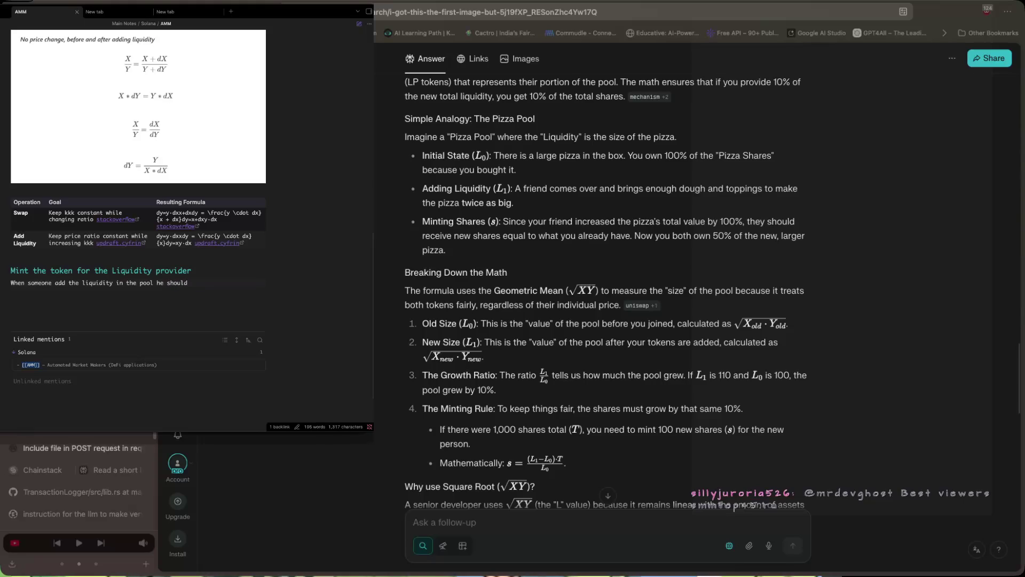
{"action": "type", "text": "now ho"}
{"action": "type", "text": "w how much"}
{"action": "type", "text": " share "}
{"action": "type", "text": "he own after the"}
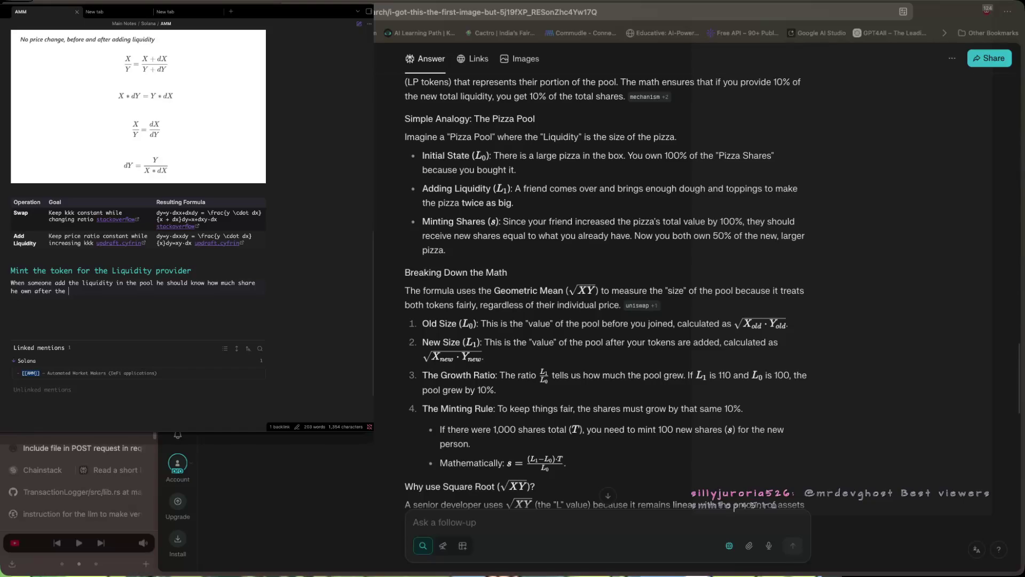
{"action": "type", "text": "addind"}
{"action": "key", "text": "BackSpace"}
{"action": "key", "text": "BackSpace"}
Finish it saying he knows from the LP token he got, then select the Pizza Pool analogy.
{"action": "type", "text": "g and we "}
{"action": "type", "text": "know by "}
{"action": "type", "text": "the m"}
{"action": "type", "text": "in"}
{"action": "type", "text": "t toke"}
{"action": "key", "text": "BackSpace"}
{"action": "key", "text": "BackSpace"}
{"action": "key", "text": "BackSpace"}
{"action": "key", "text": "BackSpace"}
{"action": "key", "text": "BackSpace"}
{"action": "key", "text": "BackSpace"}
{"action": "key", "text": "BackSpace"}
{"action": "key", "text": "BackSpace"}
{"action": "key", "text": "BackSpace"}
{"action": "type", "text": "he"}
{"action": "key", "text": "BackSpace"}
{"action": "type", "text": "one know by the m"}
{"action": "key", "text": "BackSpace"}
{"action": "type", "text": "toke"}
{"action": "type", "text": "n he got "}
{"action": "type", "text": "form the m"}
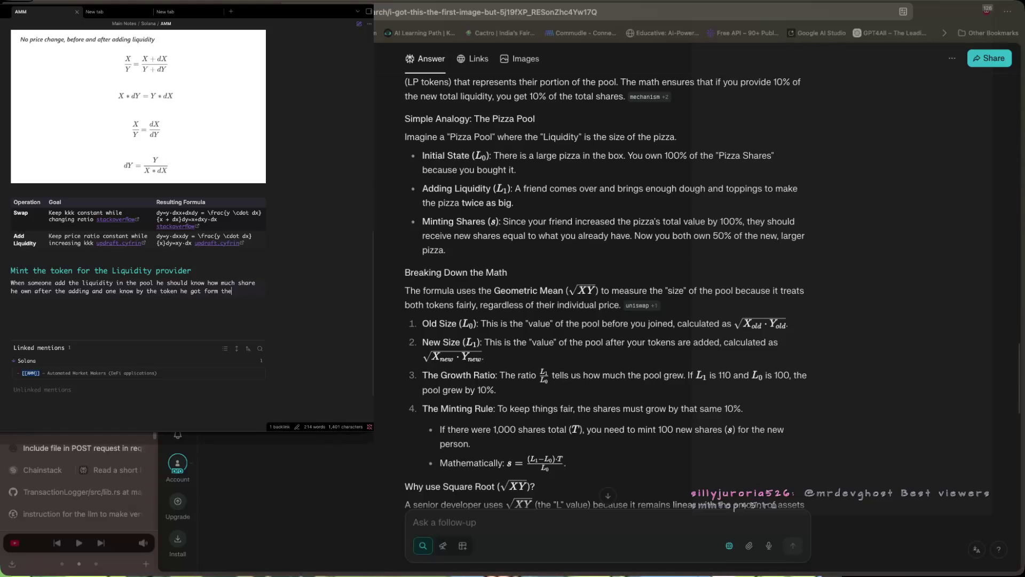
{"action": "type", "text": "int"}
{"action": "key", "text": "BackSpace"}
{"action": "key", "text": "BackSpace"}
{"action": "key", "text": "BackSpace"}
{"action": "type", "text": "L"}
{"action": "key", "text": "Return"}
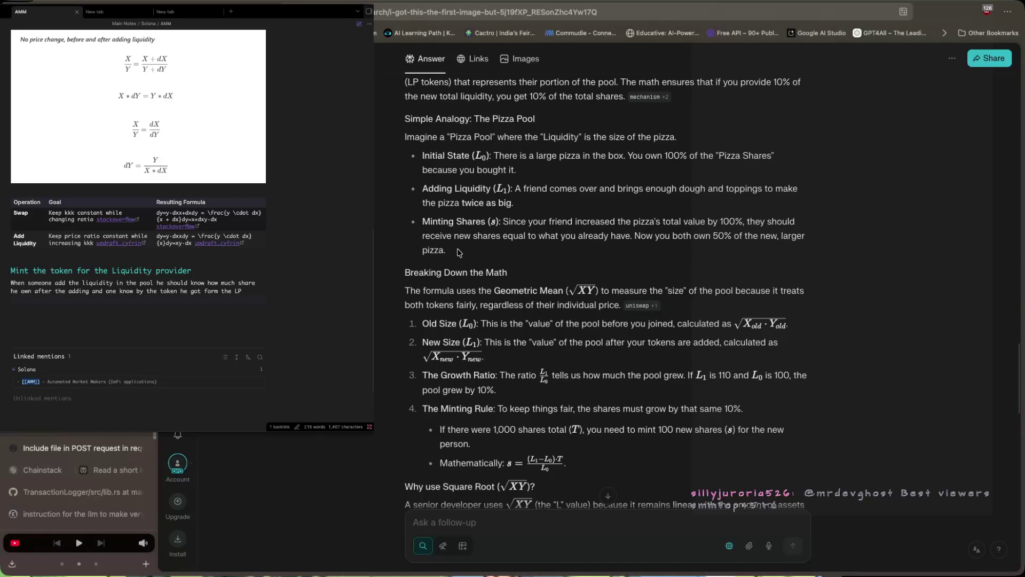
{"action": "mouse_move", "coordinate": [458, 252]}
{"action": "left_mouse_down"}
{"action": "mouse_move", "coordinate": [487, 156]}
{"action": "mouse_move", "coordinate": [415, 137]}
{"action": "mouse_move", "coordinate": [440, 234]}
{"action": "mouse_move", "coordinate": [460, 248]}
{"action": "mouse_move", "coordinate": [403, 137]}
{"action": "left_mouse_up"}
Paste the Pizza Pool analogy into the note and add a blank line after the LP-token sentence.
{"action": "key", "text": "ctrl+c"}
{"action": "left_click", "coordinate": [44, 303]}
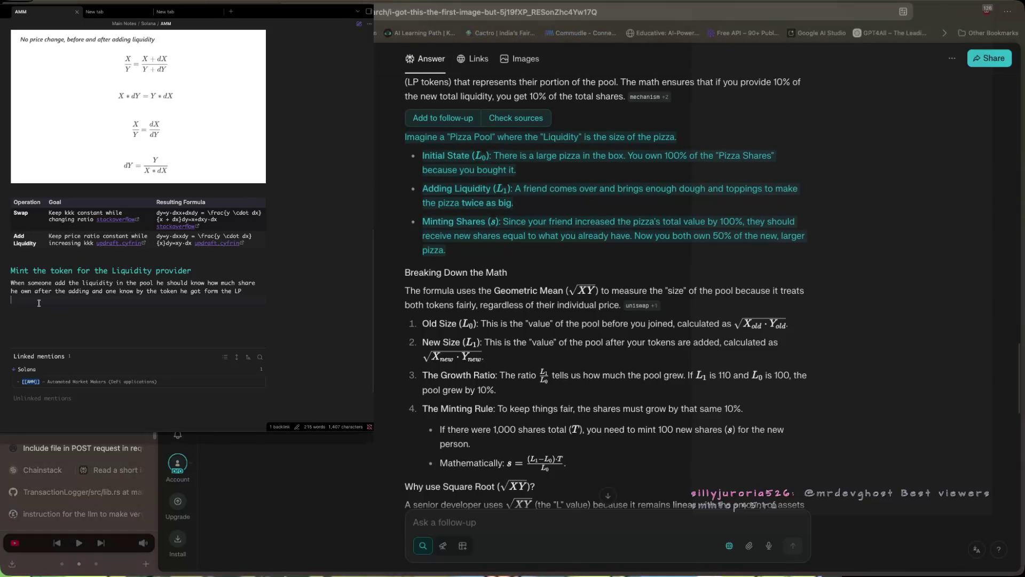
{"action": "key", "text": "ctrl+v"}
{"action": "left_click", "coordinate": [250, 292]}
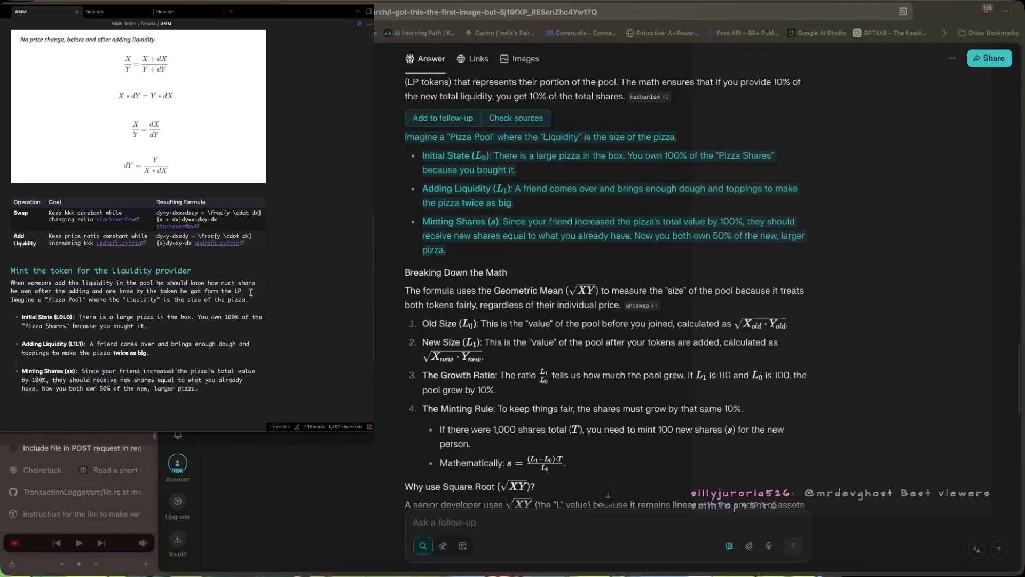
{"action": "key", "text": "Return"}
{"action": "scroll", "coordinate": [170, 281], "scroll_direction": "down", "scroll_amount": 3}
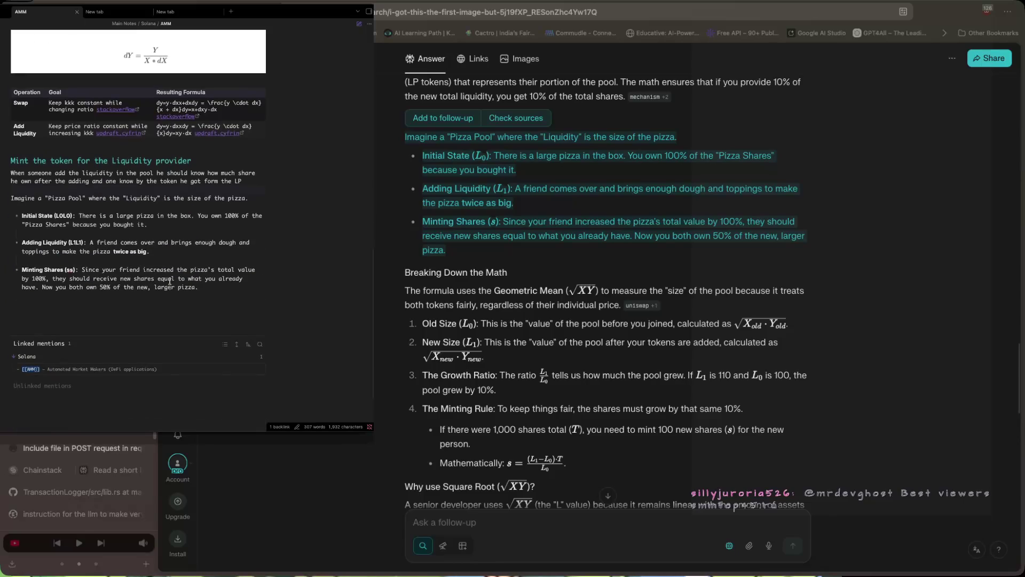
{"action": "scroll", "coordinate": [482, 404], "scroll_direction": "down", "scroll_amount": 3}
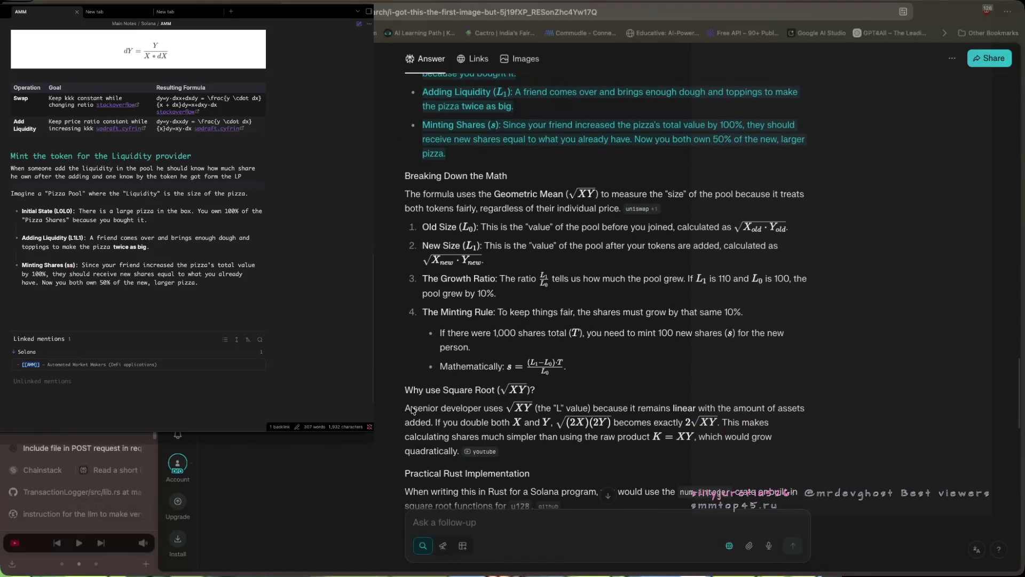
{"action": "scroll", "coordinate": [454, 285], "scroll_direction": "down", "scroll_amount": 1}
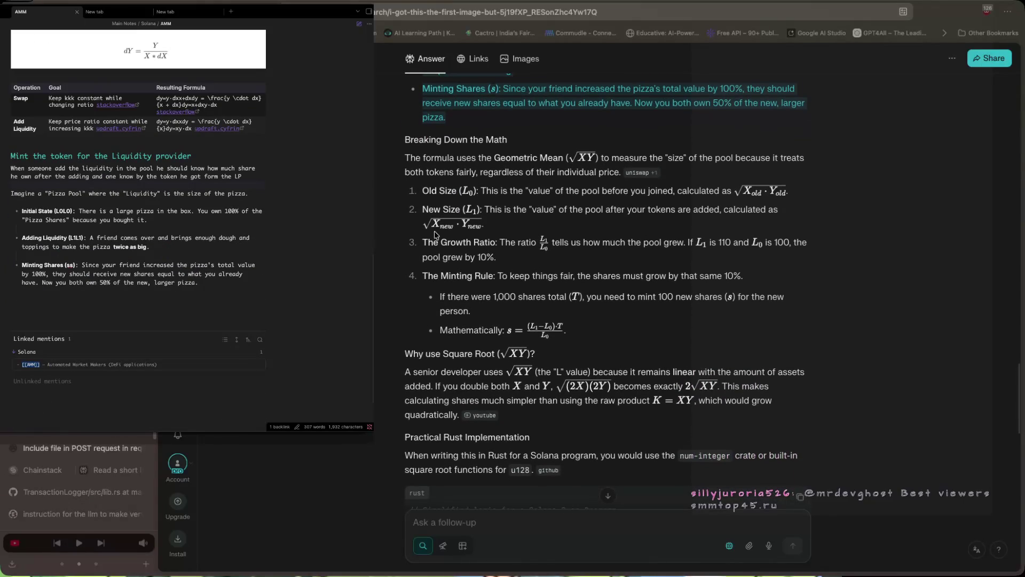
Paste the Breaking Down the Math section from Perplexity below the pizza analogy.
{"action": "mouse_move", "coordinate": [407, 158]}
{"action": "left_mouse_down"}
{"action": "mouse_move", "coordinate": [614, 176]}
{"action": "mouse_move", "coordinate": [641, 305]}
{"action": "mouse_move", "coordinate": [591, 337]}
{"action": "left_mouse_up"}
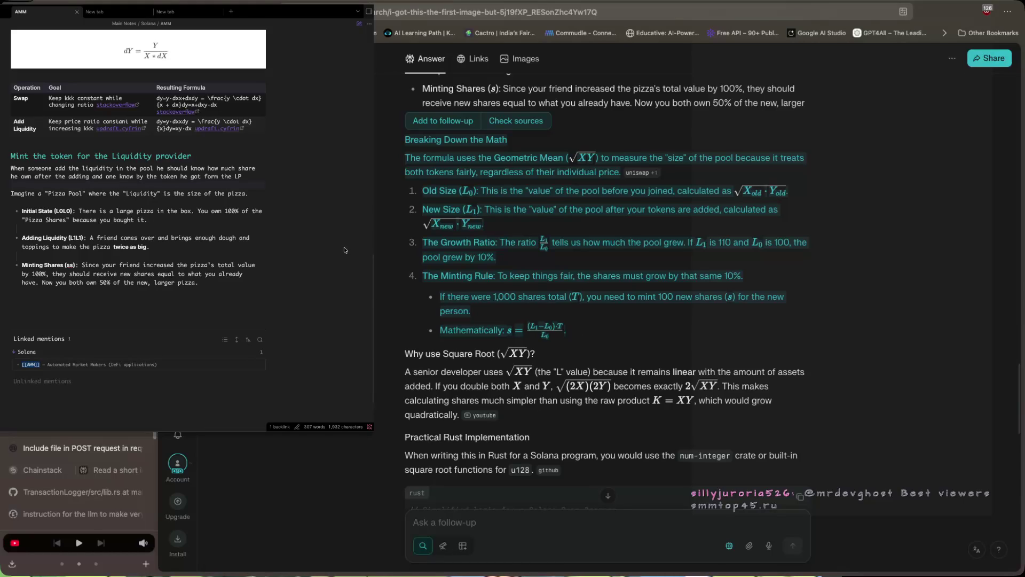
{"action": "left_click", "coordinate": [82, 311]}
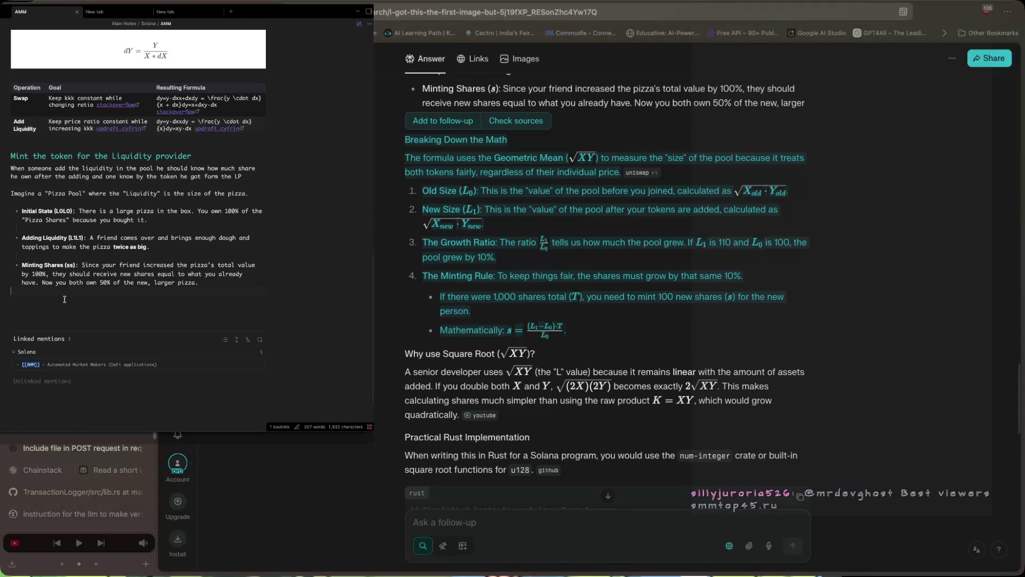
{"action": "key", "text": "ctrl+v"}
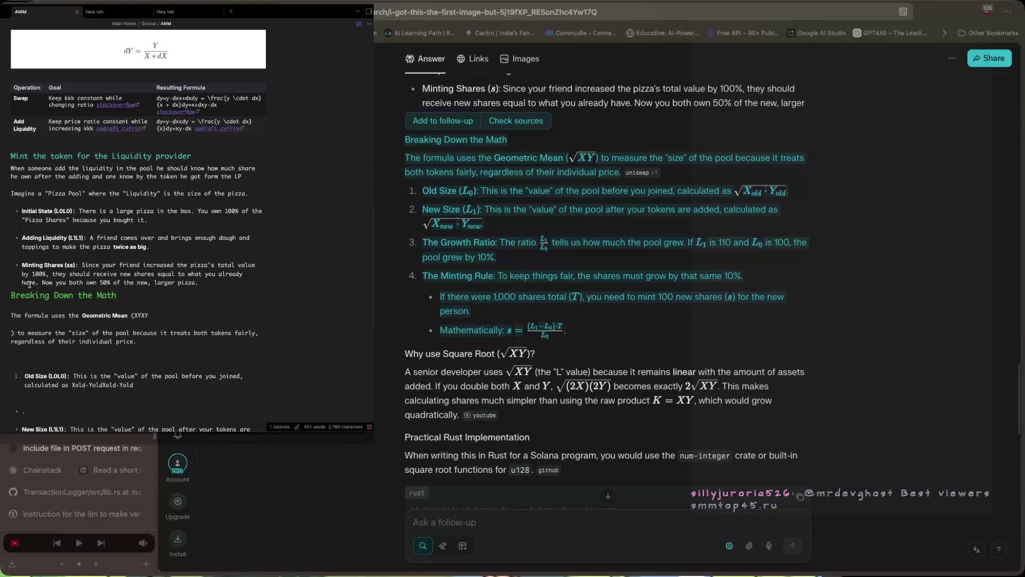
{"action": "left_click", "coordinate": [9, 295]}
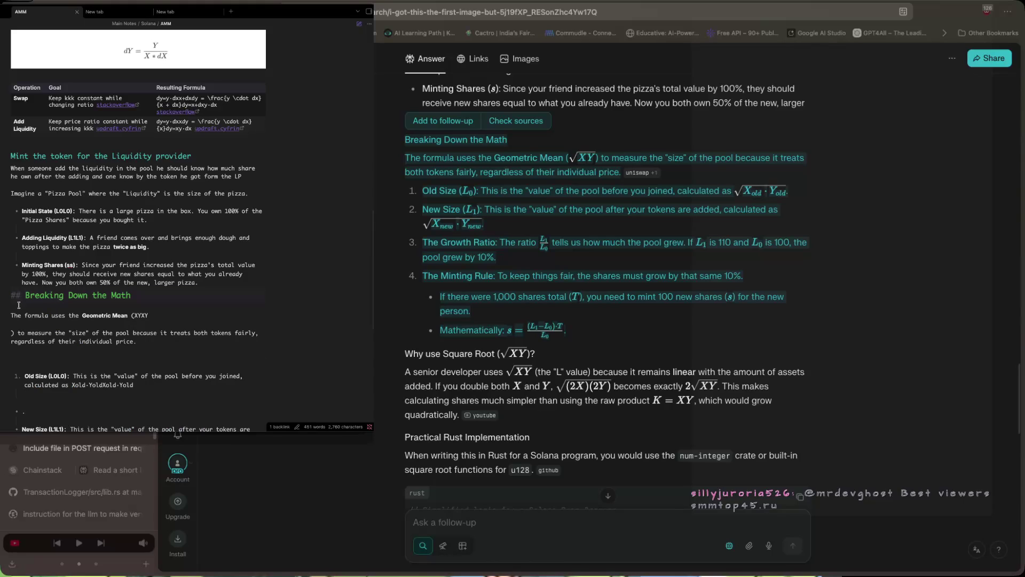
{"action": "key", "text": "ctrl+e"}
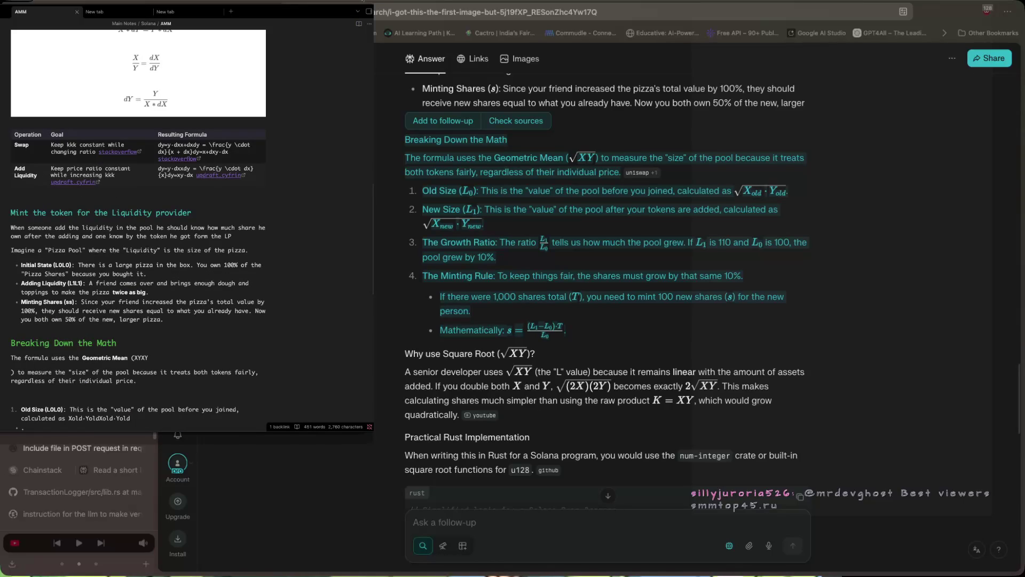
{"action": "key", "text": "ctrl+e"}
Demote the Breaking Down the Math heading to '####' and rejoin the split Geometric Mean sentence.
{"action": "left_click", "coordinate": [22, 297]}
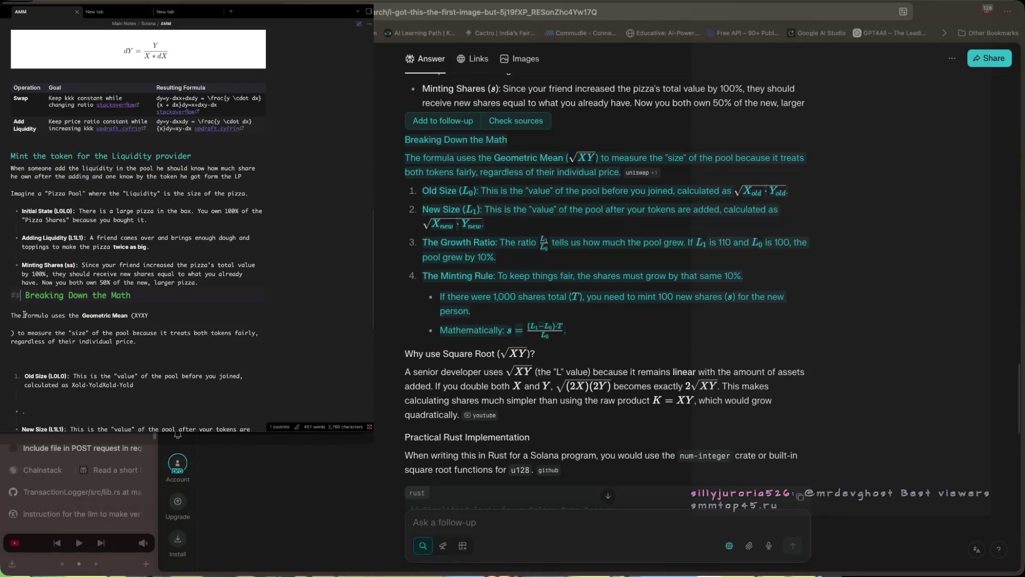
{"action": "type", "text": "##"}
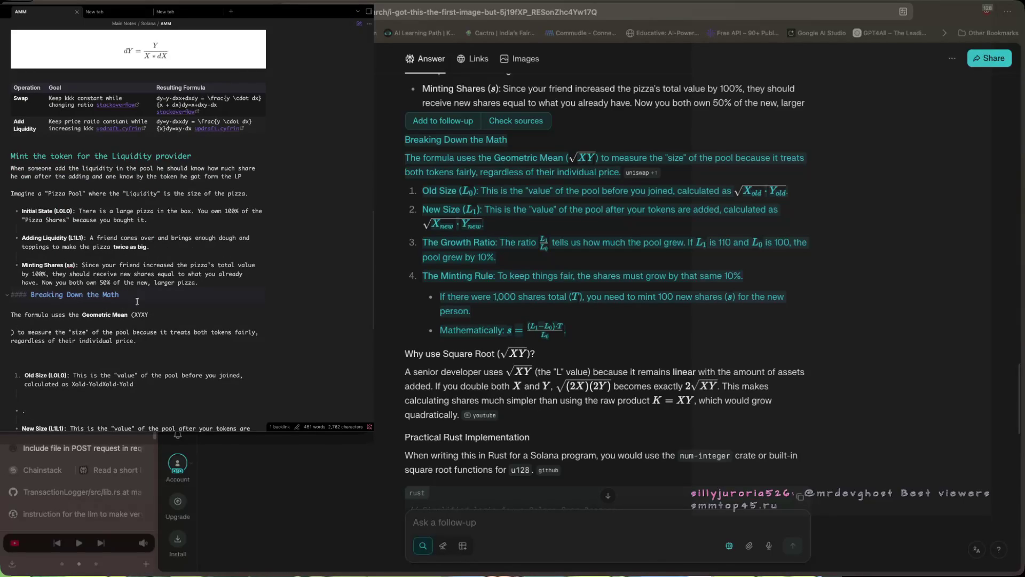
{"action": "left_click", "coordinate": [75, 332]}
{"action": "scroll", "coordinate": [12, 335], "scroll_direction": "down", "scroll_amount": 2}
{"action": "type", "text": ")"}
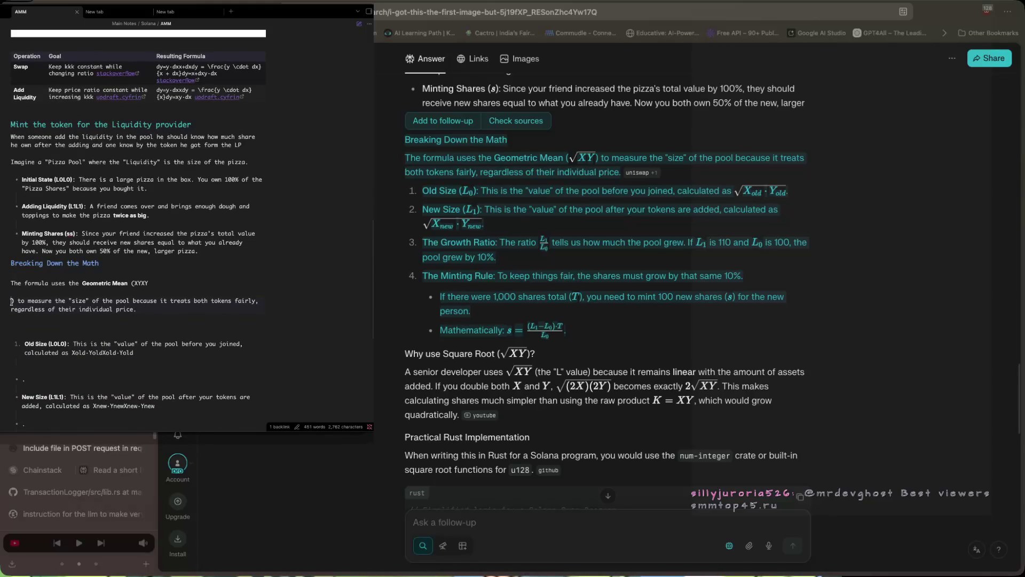
{"action": "key", "text": "BackSpace"}
{"action": "key", "text": "BackSpace"}
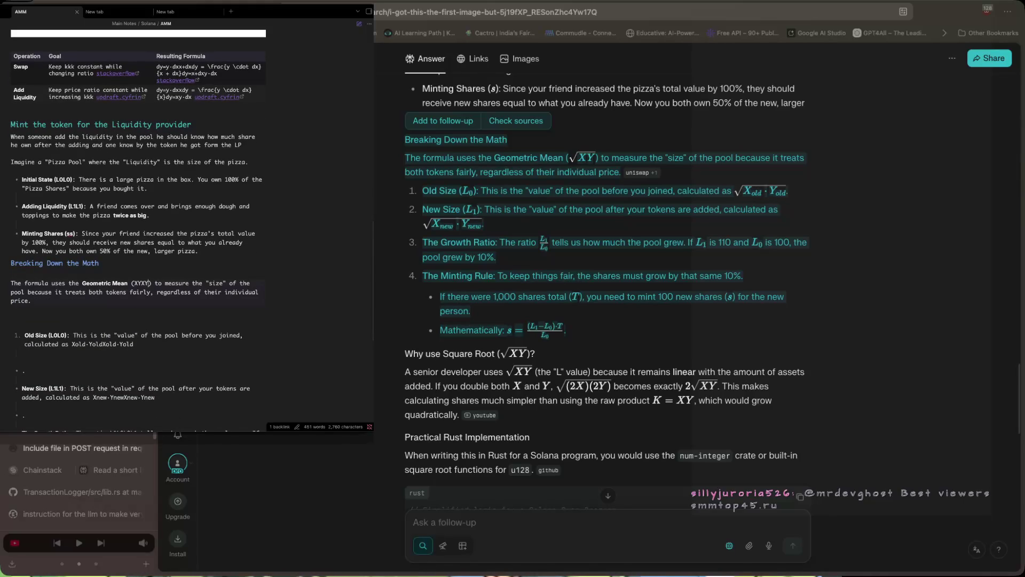
{"action": "scroll", "coordinate": [14, 303], "scroll_direction": "down", "scroll_amount": 2}
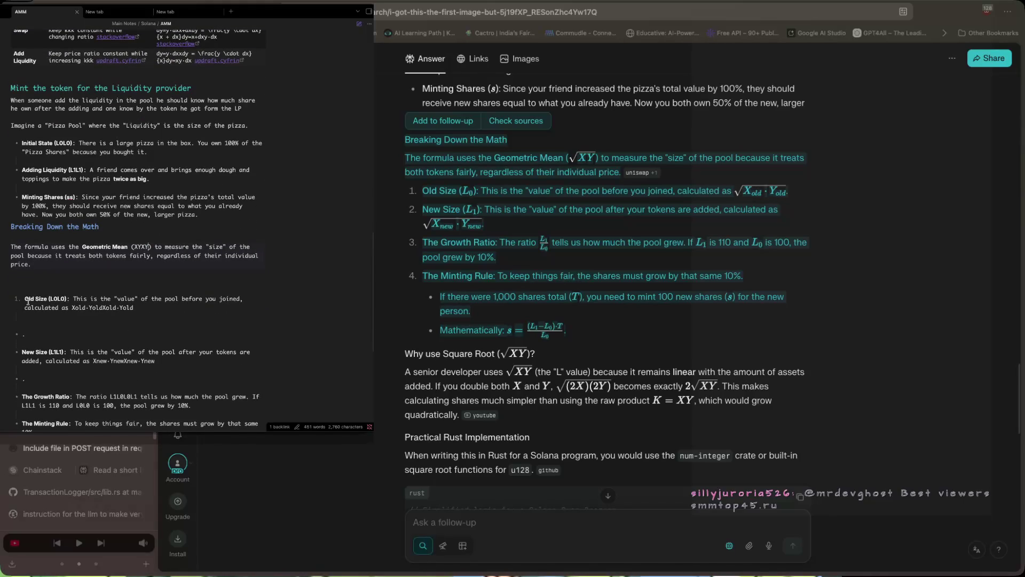
{"action": "scroll", "coordinate": [35, 303], "scroll_direction": "down", "scroll_amount": 2}
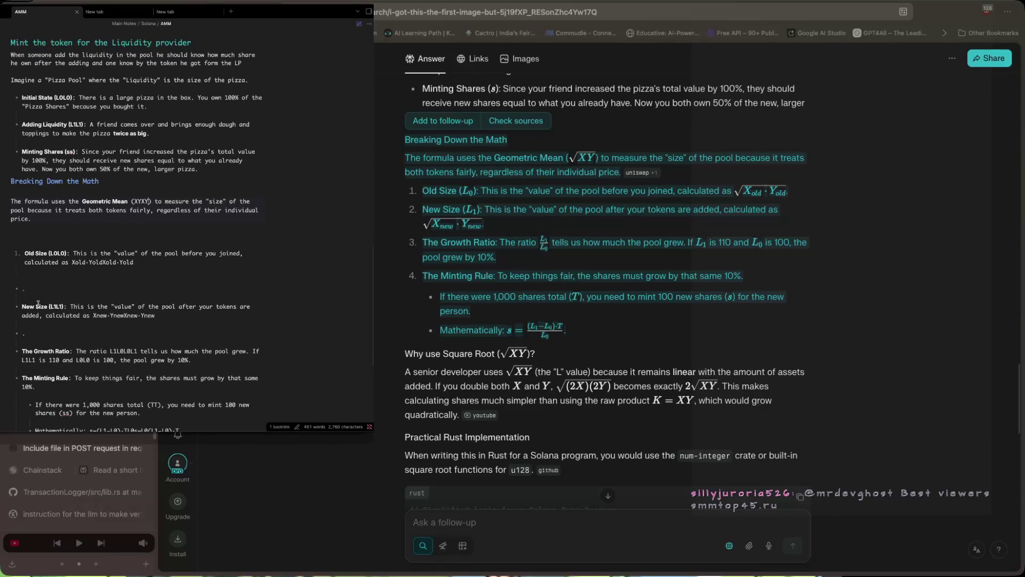
Clean up the L1/L0 ratio in the Growth Ratio line, removing duplicated and stray characters.
{"action": "scroll", "coordinate": [38, 303], "scroll_direction": "down", "scroll_amount": 3}
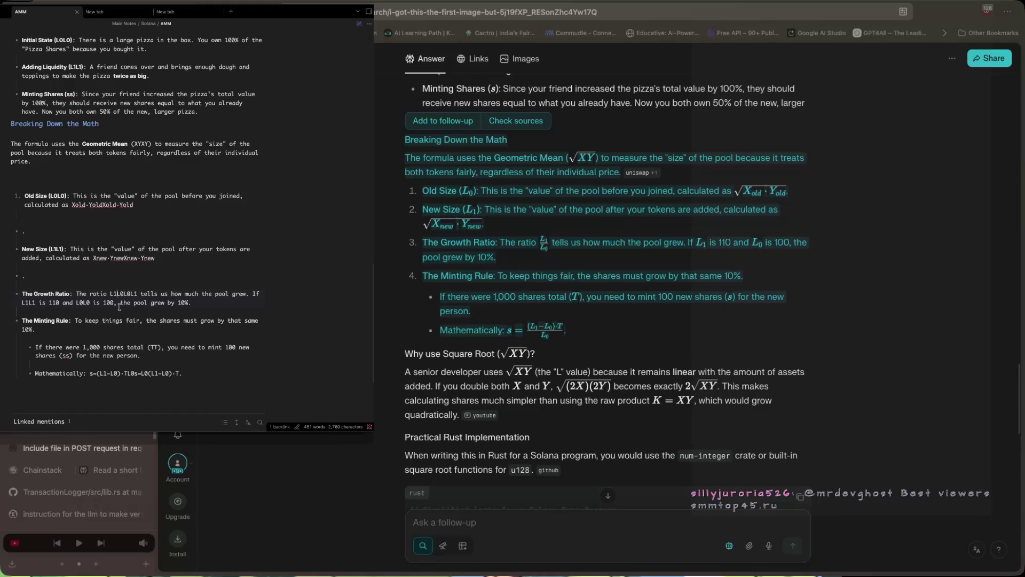
{"action": "type", "text": "/"}
{"action": "key", "text": "BackSpace"}
{"action": "type", "text": "/"}
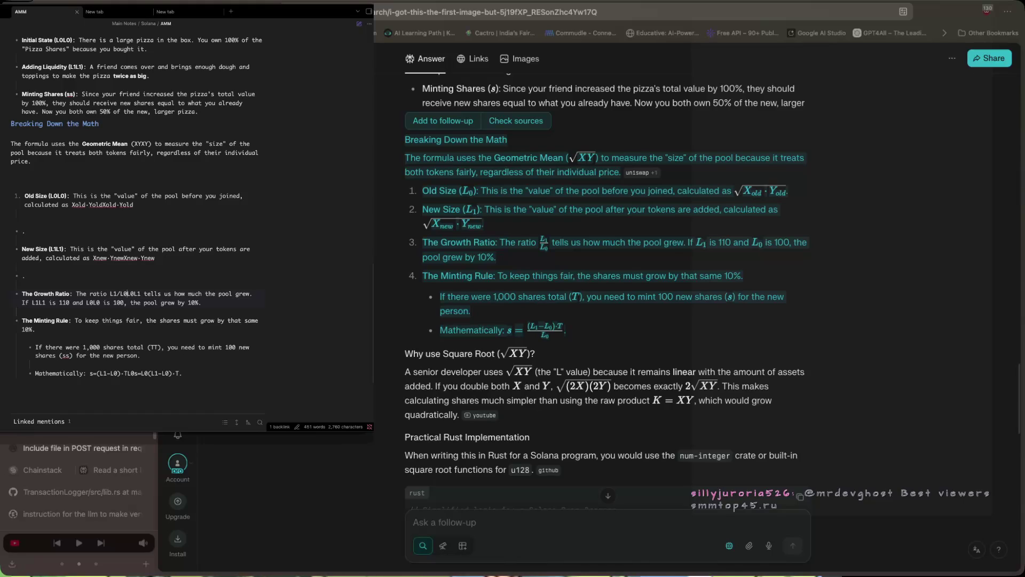
{"action": "key", "text": "BackSpace"}
{"action": "key", "text": "BackSpace"}
{"action": "key", "text": "BackSpace"}
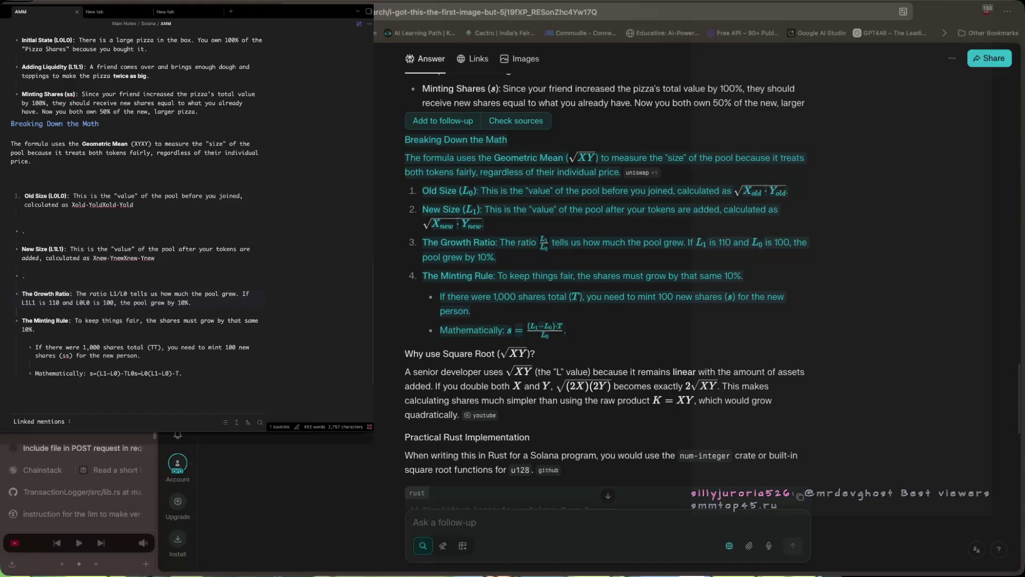
{"action": "type", "text": "$"}
{"action": "key", "text": "BackSpace"}
{"action": "left_click", "coordinate": [117, 294]}
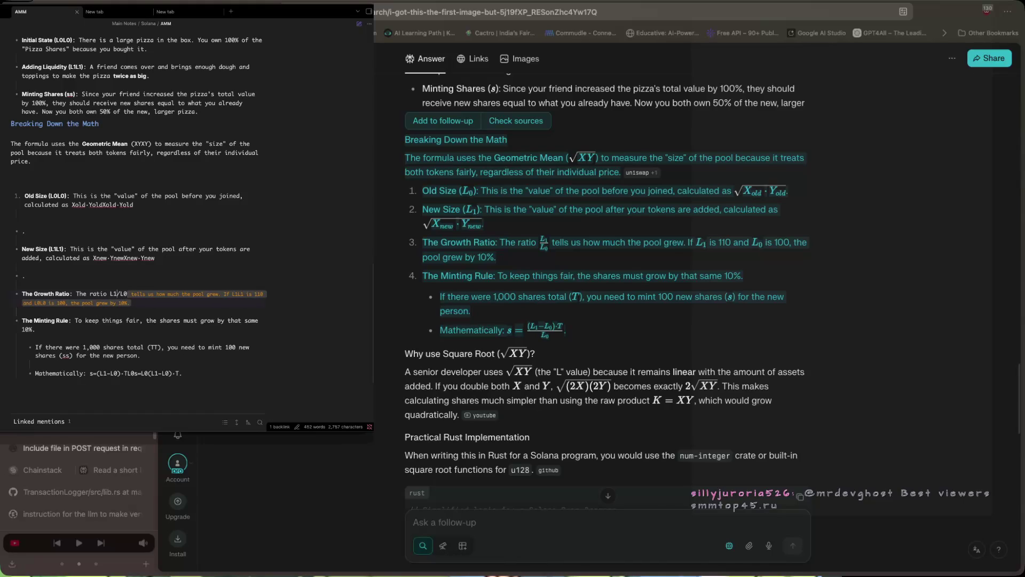
{"action": "key", "text": "BackSpace"}
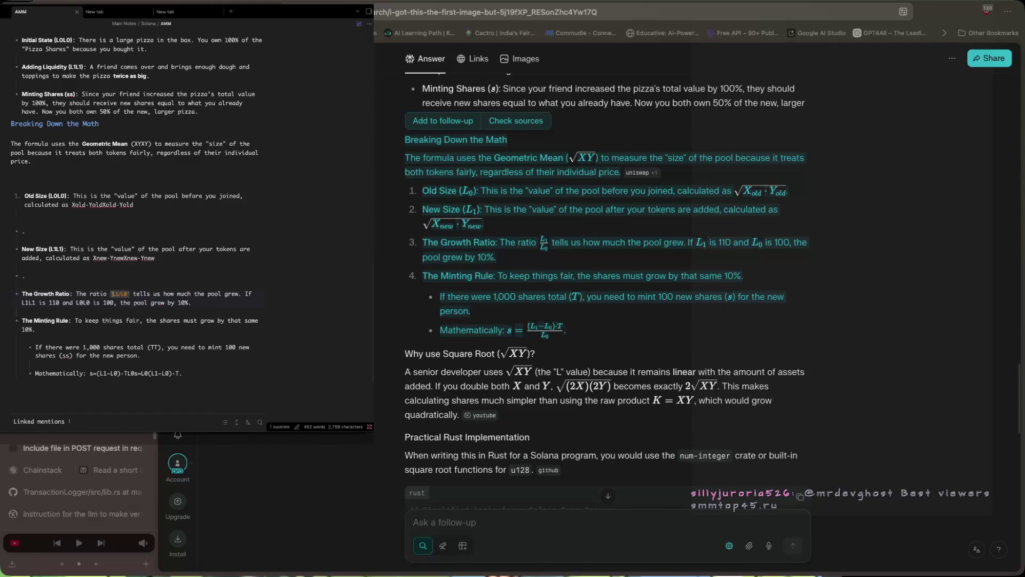
Reduce L1L1 and L0L0 to single inline-code `L1` and `L0`, and correct '(ss)' to '(s)'.
{"action": "left_click", "coordinate": [36, 305]}
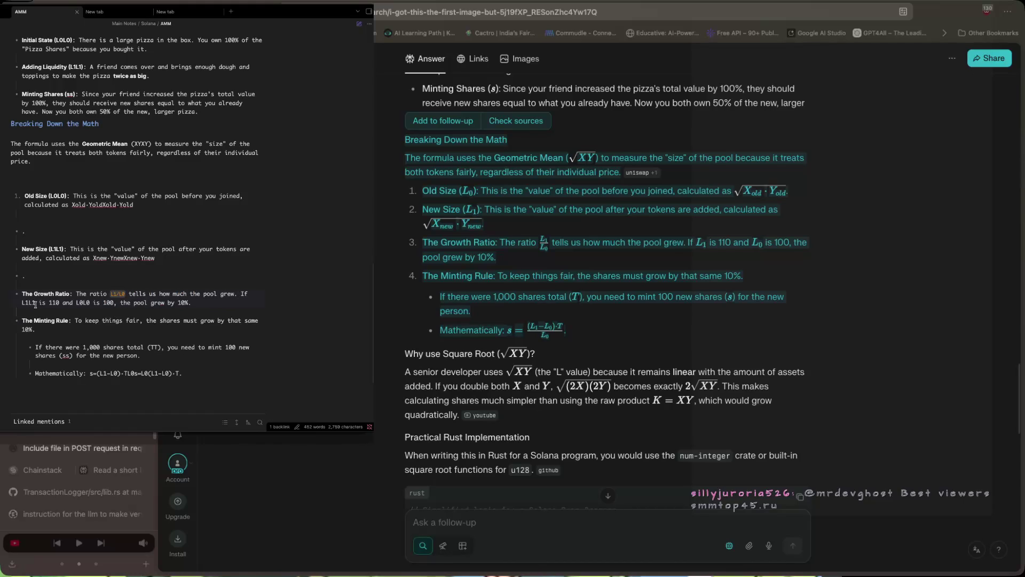
{"action": "key", "text": "BackSpace"}
{"action": "key", "text": "BackSpace"}
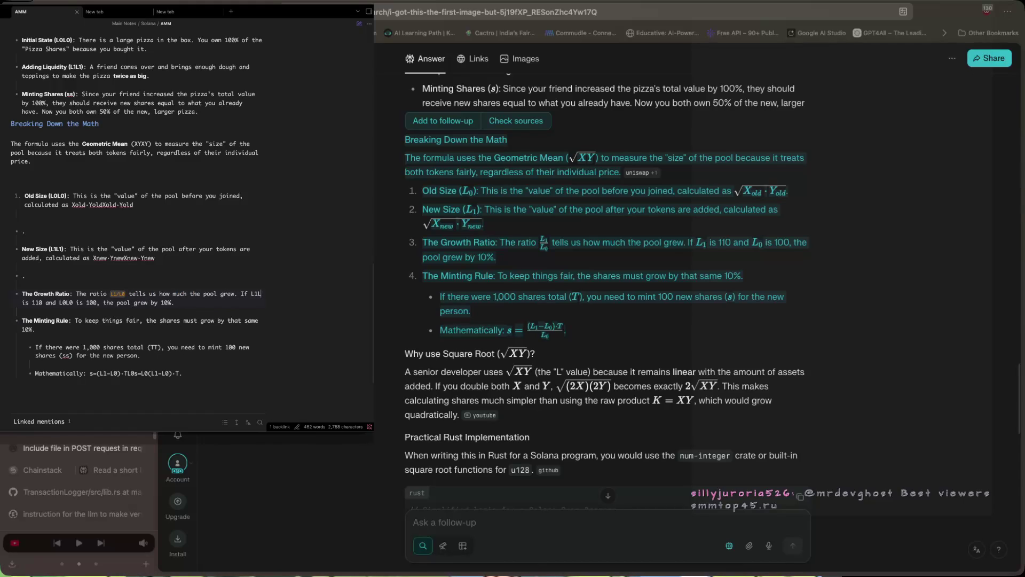
{"action": "type", "text": "`L1"}
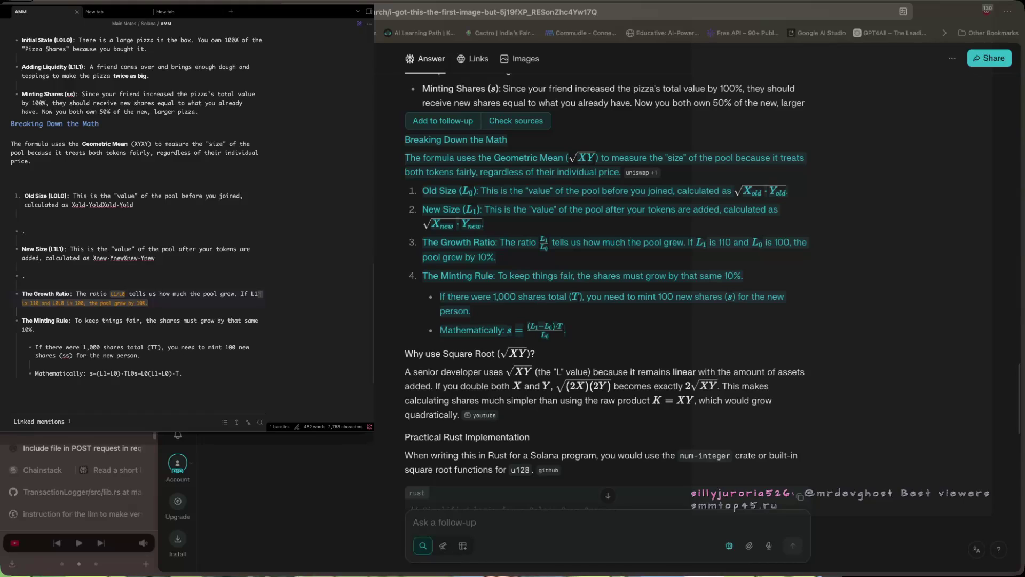
{"action": "type", "text": "`"}
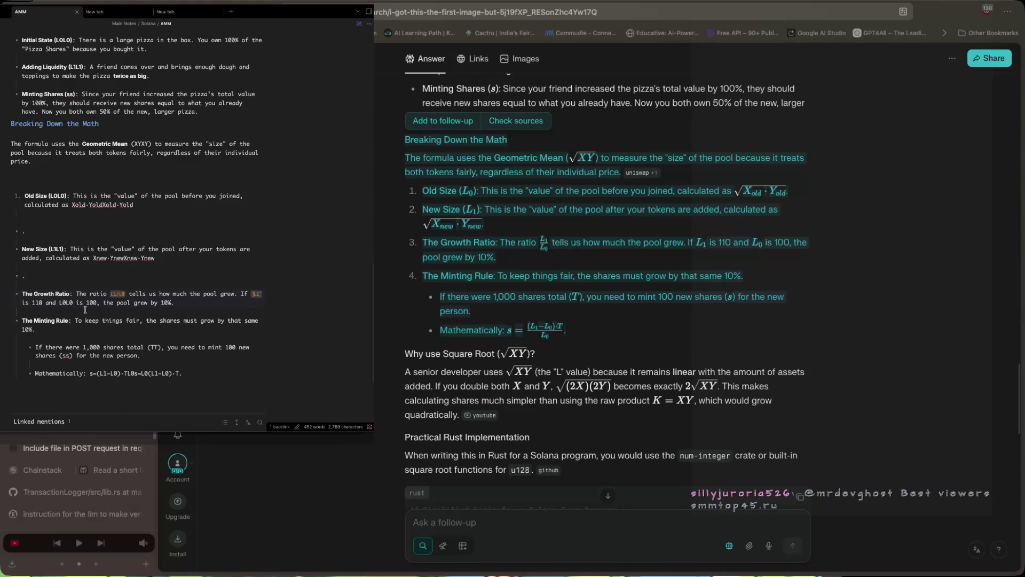
{"action": "left_click", "coordinate": [60, 303]}
{"action": "type", "text": "`"}
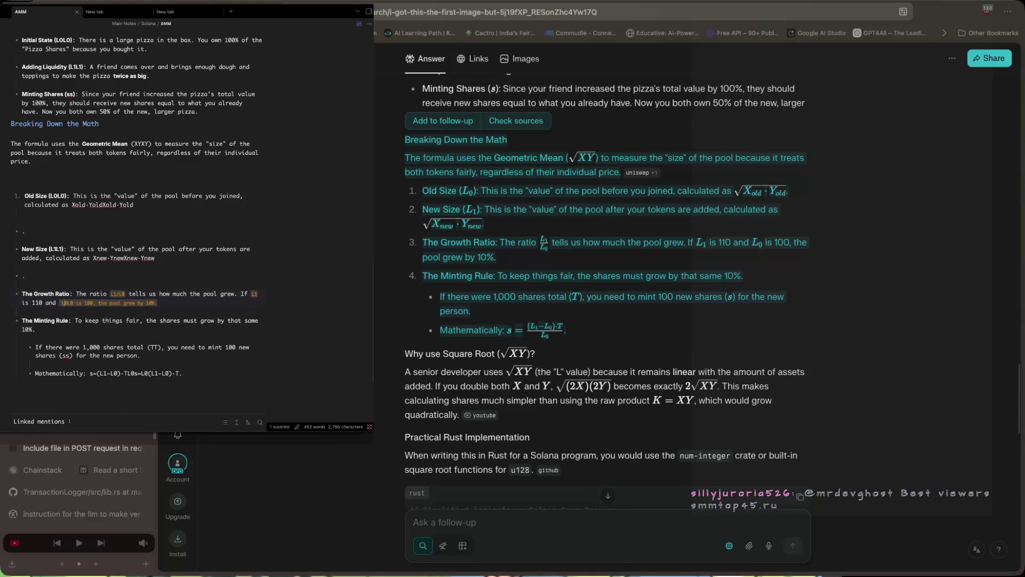
{"action": "key", "text": "BackSpace"}
{"action": "key", "text": "BackSpace"}
{"action": "type", "text": "`"}
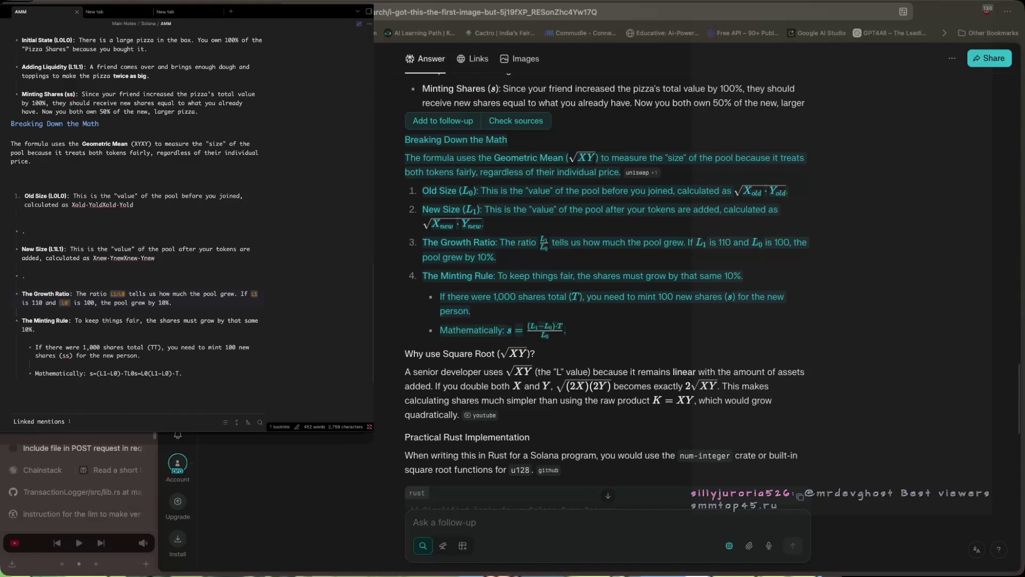
{"action": "scroll", "coordinate": [71, 305], "scroll_direction": "down", "scroll_amount": 1}
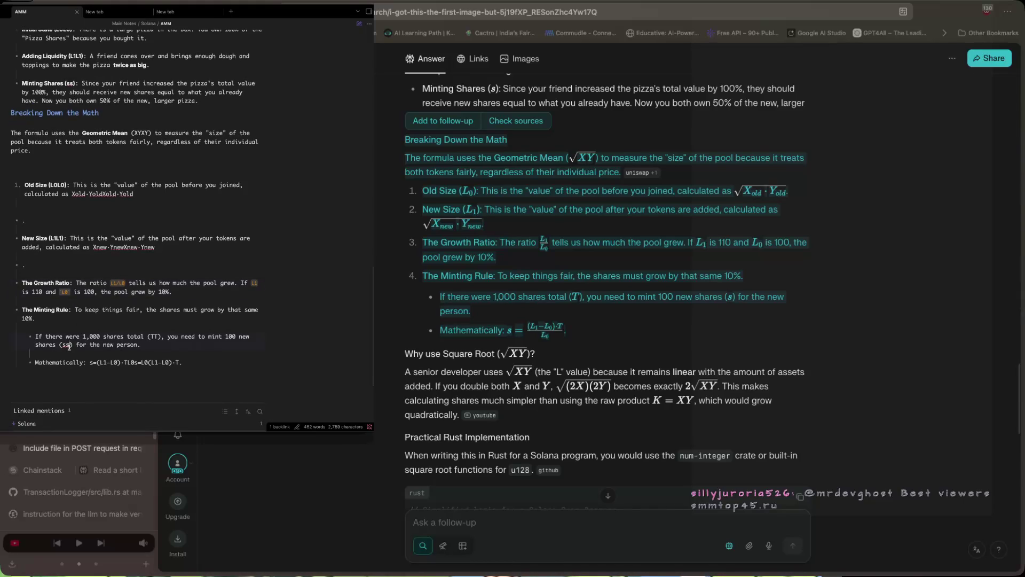
{"action": "key", "text": "BackSpace"}
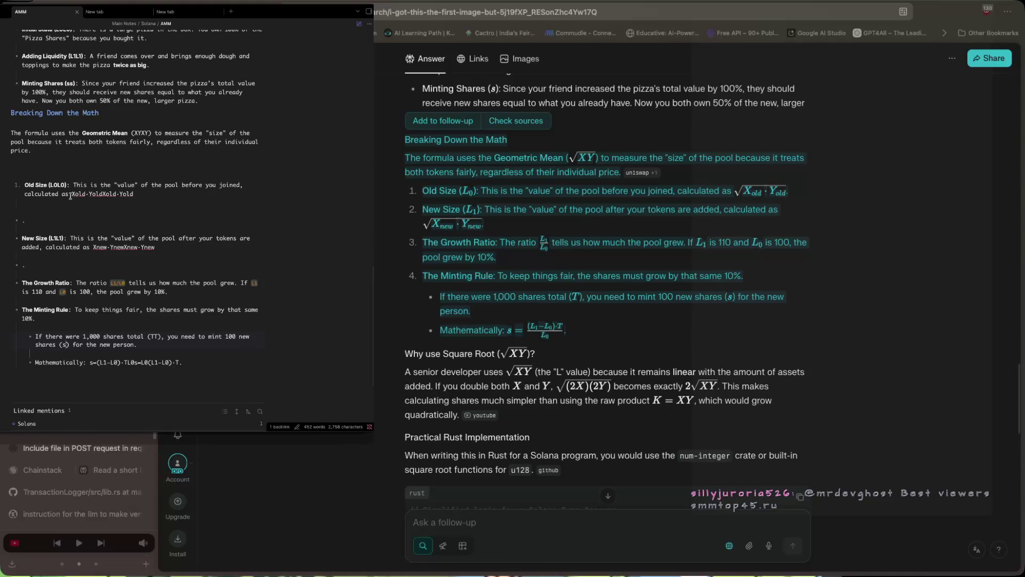
Write 'sqrt of' before Xold·Yold and 'sqrt' before Xnew·Ynew, deleting the duplicated terms.
{"action": "type", "text": "squ"}
{"action": "key", "text": "BackSpace"}
{"action": "key", "text": "BackSpace"}
{"action": "type", "text": "rt od"}
{"action": "key", "text": "BackSpace"}
{"action": "type", "text": "f"}
{"action": "left_click", "coordinate": [193, 198], "text": "shift"}
{"action": "key", "text": "BackSpace"}
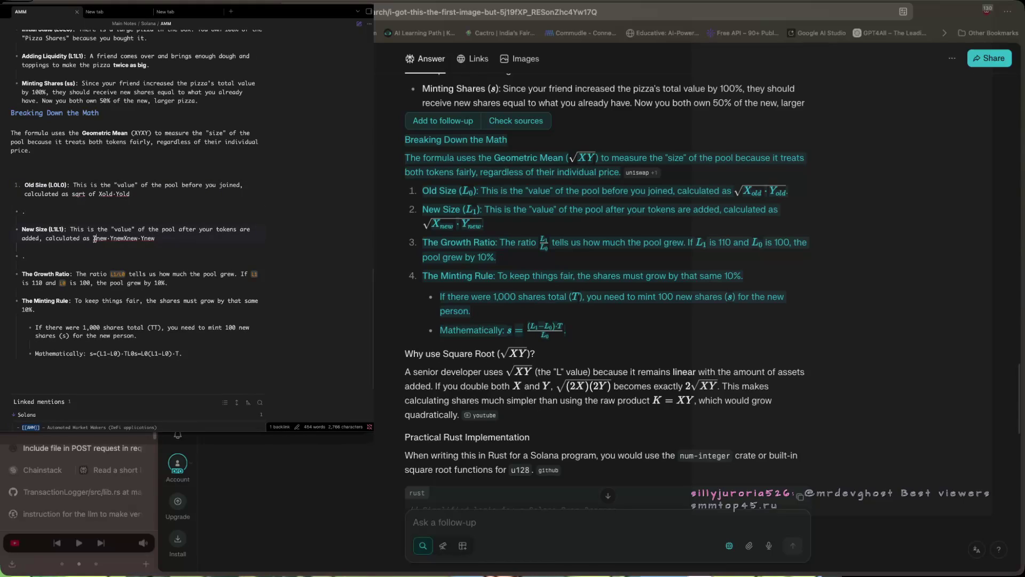
{"action": "type", "text": "sqrt"}
{"action": "left_click_drag", "start_coordinate": [140, 239], "coordinate": [214, 245]}
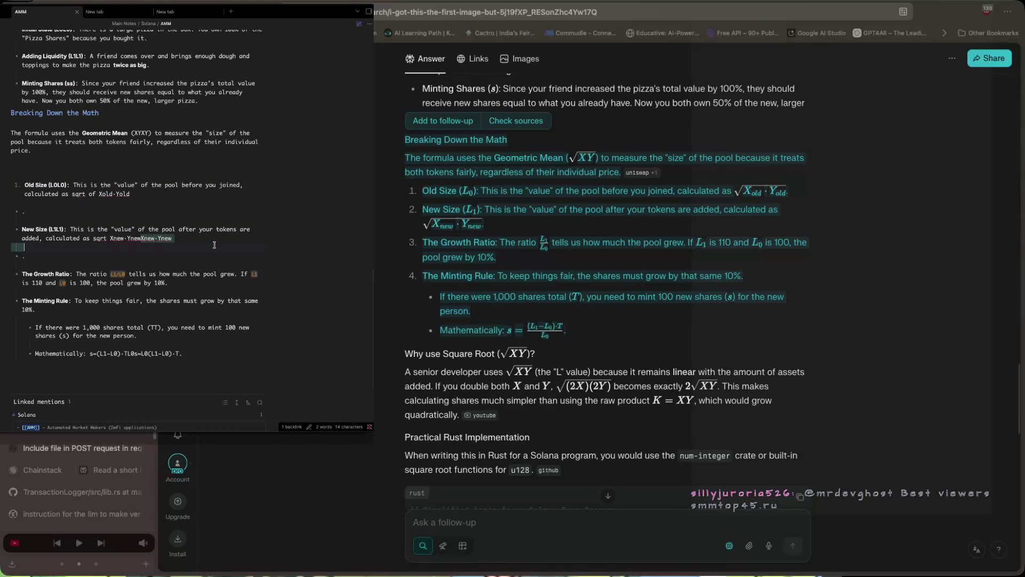
{"action": "key", "text": "BackSpace"}
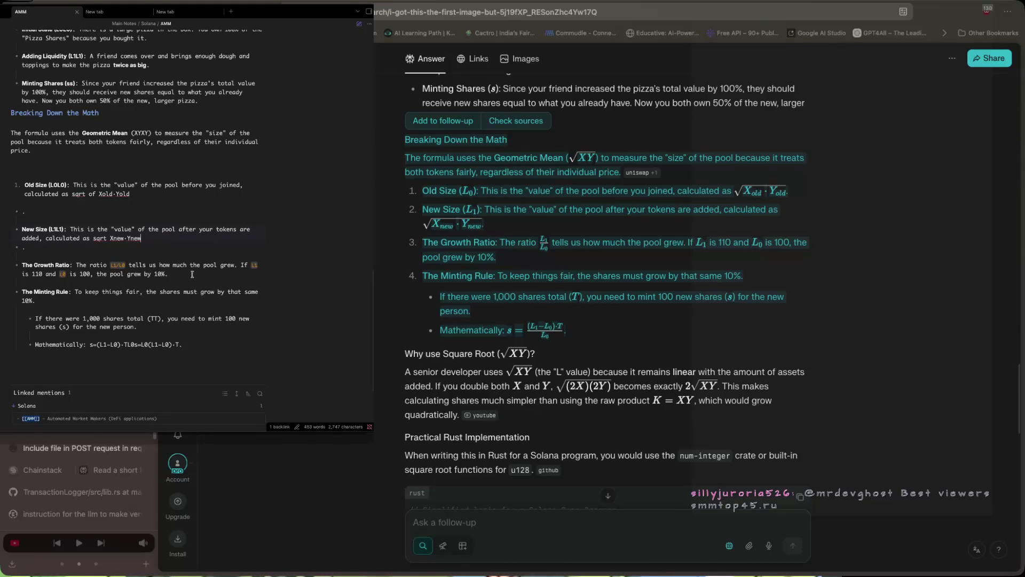
Put spaces around '=' in the minting formula and delete the stray 'L0s'.
{"action": "left_click", "coordinate": [135, 344]}
{"action": "left_click", "coordinate": [142, 344]}
{"action": "left_click", "coordinate": [137, 347]}
{"action": "key", "text": "BackSpace"}
{"action": "key", "text": "BackSpace"}
{"action": "key", "text": "BackSpace"}
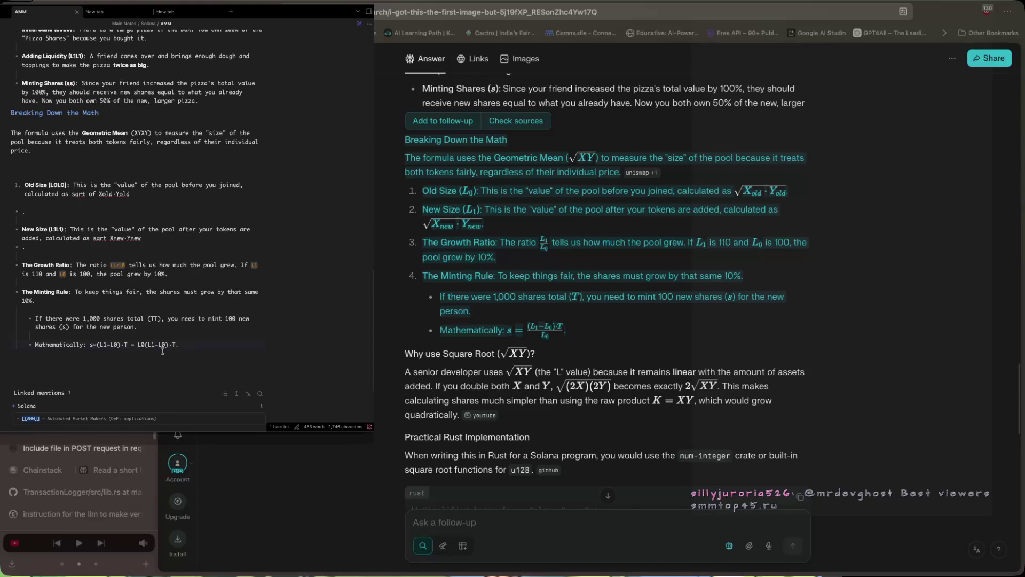
Fix the minting formula to read s = (L1-L0)·T/L0, removing the leftover duplicate expression and stray space.
{"action": "type", "text": "/L"}
{"action": "key", "text": "BackSpace"}
{"action": "type", "text": "0"}
{"action": "key", "text": "Right"}
{"action": "key", "text": "Delete"}
{"action": "key", "text": "Delete"}
{"action": "key", "text": "Delete"}
{"action": "key", "text": "Delete"}
{"action": "key", "text": "Delete"}
{"action": "key", "text": "Delete"}
{"action": "key", "text": "Delete"}
{"action": "key", "text": "BackSpace"}
{"action": "left_click", "coordinate": [98, 345]}
Scroll the Medium AMM article down to the '4. Remove Liquidity Function' section.
{"action": "key", "text": "ctrl+Tab"}
{"action": "scroll", "coordinate": [558, 289], "scroll_direction": "down", "scroll_amount": 7}
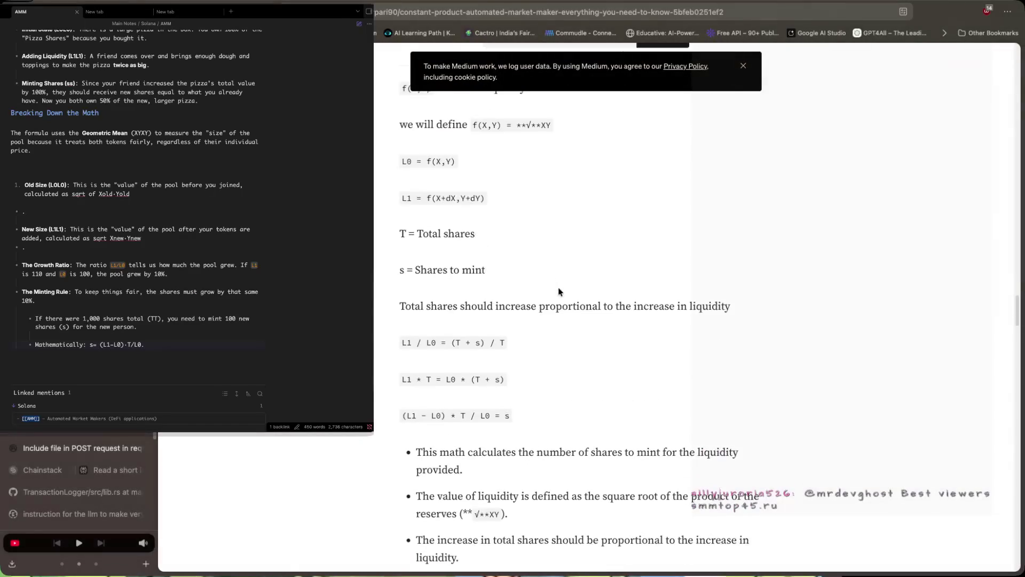
{"action": "scroll", "coordinate": [558, 288], "scroll_direction": "down", "scroll_amount": 8}
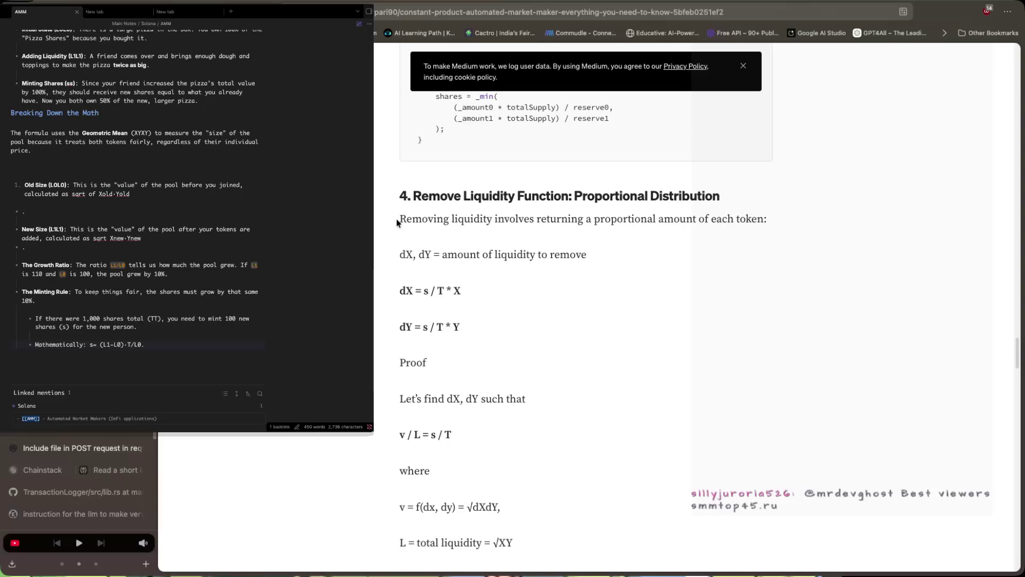
{"action": "scroll", "coordinate": [670, 342], "scroll_direction": "down", "scroll_amount": 3}
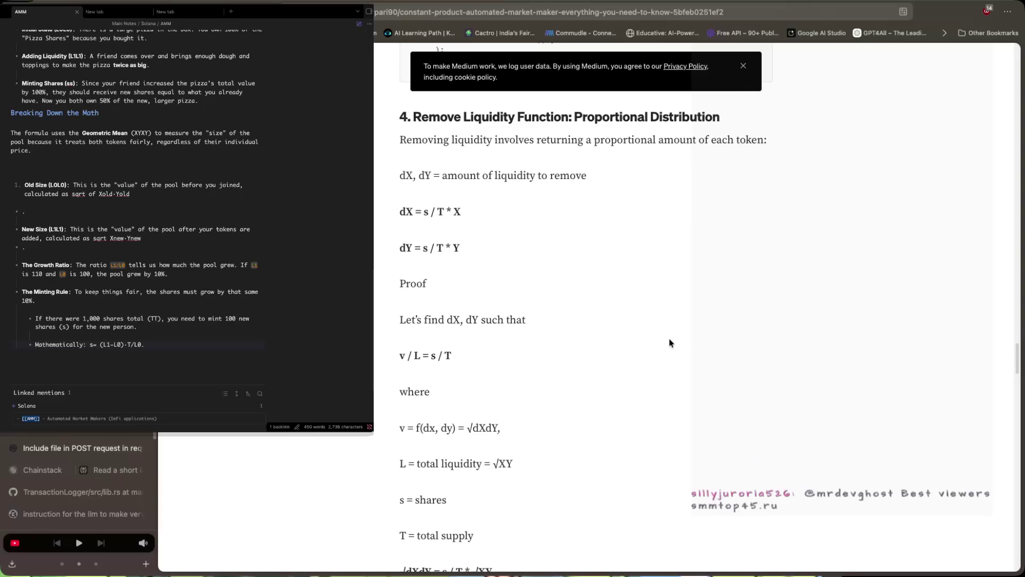
{"action": "scroll", "coordinate": [670, 340], "scroll_direction": "down", "scroll_amount": 2}
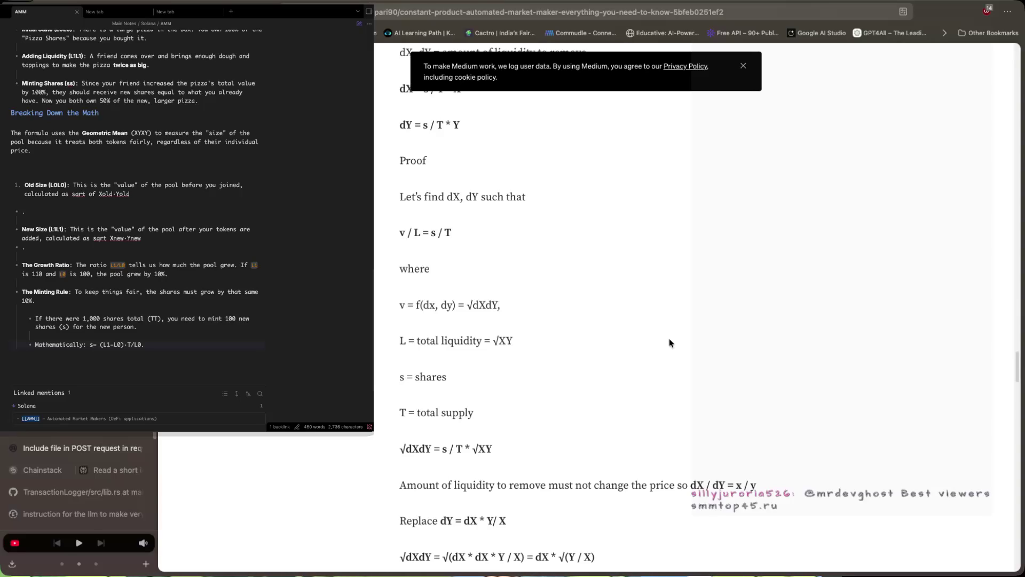
{"action": "scroll", "coordinate": [670, 339], "scroll_direction": "down", "scroll_amount": 3}
{"action": "scroll", "coordinate": [670, 339], "scroll_direction": "down", "scroll_amount": 3}
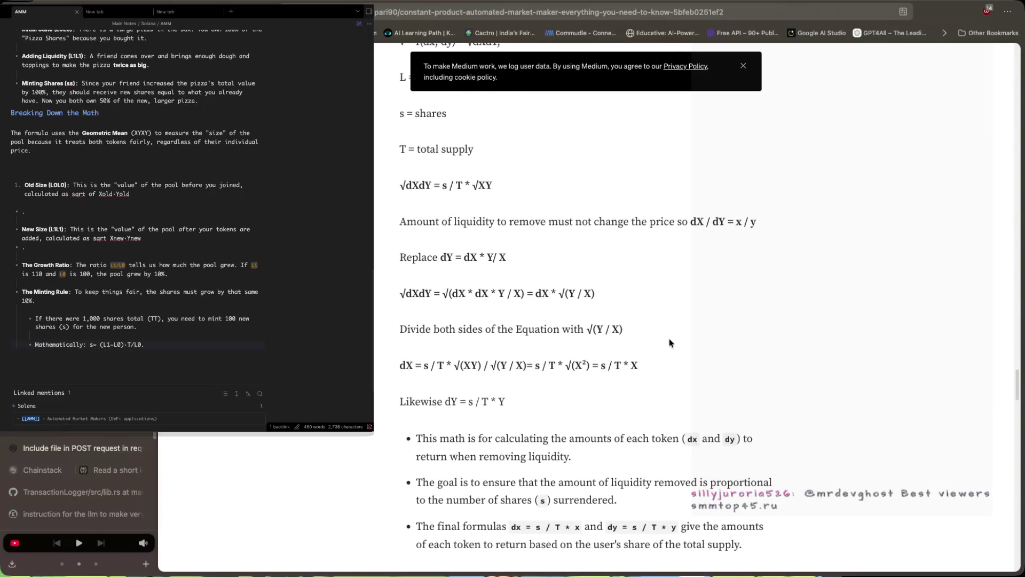
{"action": "scroll", "coordinate": [669, 342], "scroll_direction": "down", "scroll_amount": 7}
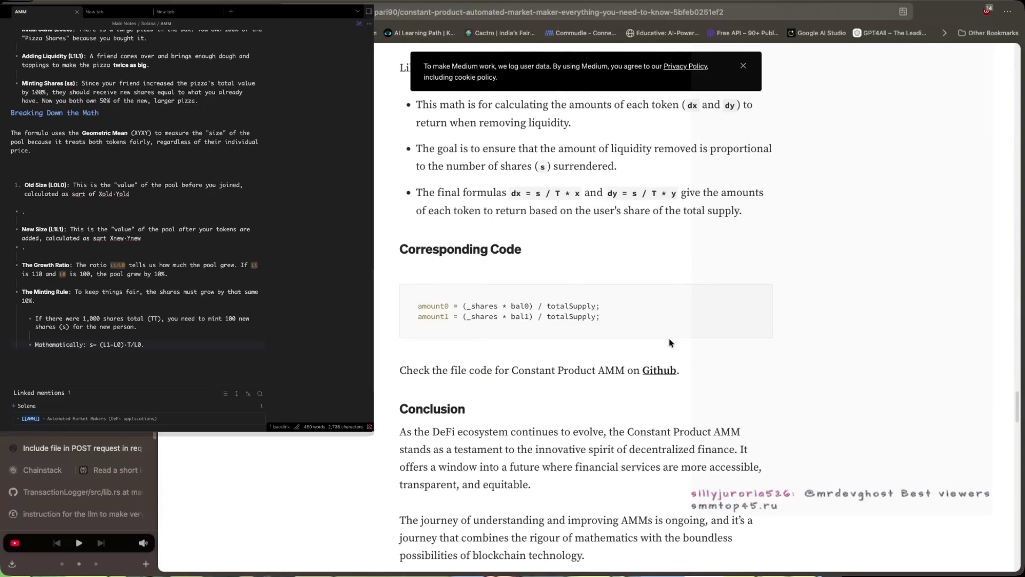
{"action": "scroll", "coordinate": [669, 338], "scroll_direction": "down", "scroll_amount": 5}
Select the Remove Liquidity derivation through its summary bullets and copy it.
{"action": "scroll", "coordinate": [669, 338], "scroll_direction": "up", "scroll_amount": 12}
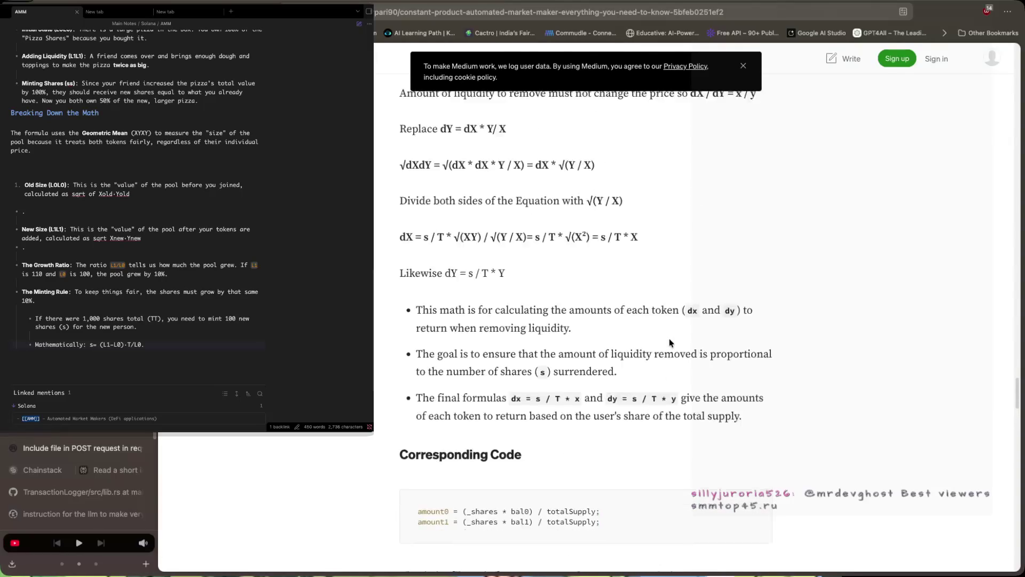
{"action": "scroll", "coordinate": [668, 338], "scroll_direction": "up", "scroll_amount": 10}
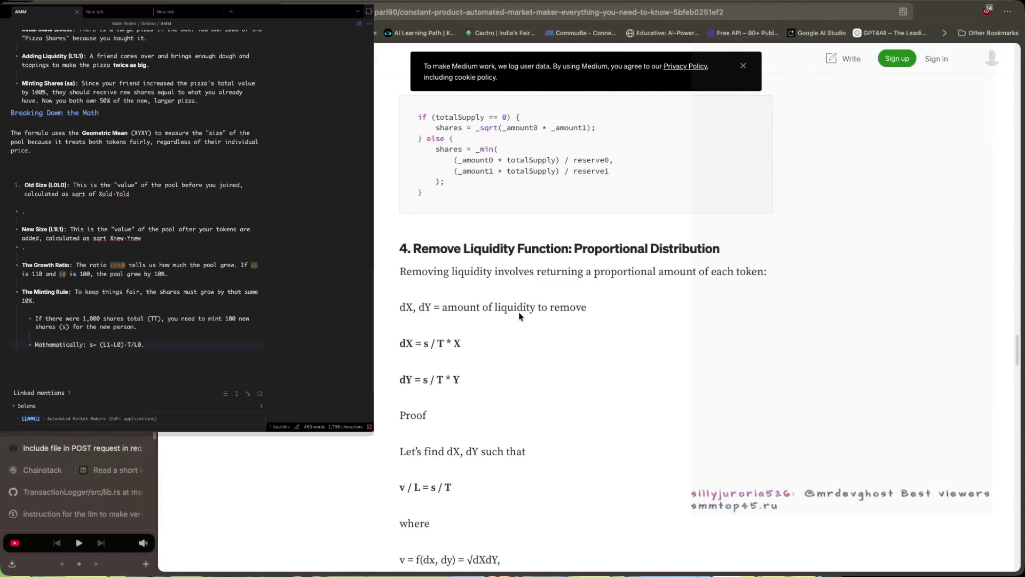
{"action": "mouse_move", "coordinate": [413, 248]}
{"action": "left_mouse_down"}
{"action": "mouse_move", "coordinate": [526, 454]}
{"action": "mouse_move", "coordinate": [500, 561]}
{"action": "mouse_move", "coordinate": [510, 575]}
{"action": "mouse_move", "coordinate": [544, 474]}
{"action": "left_mouse_up"}
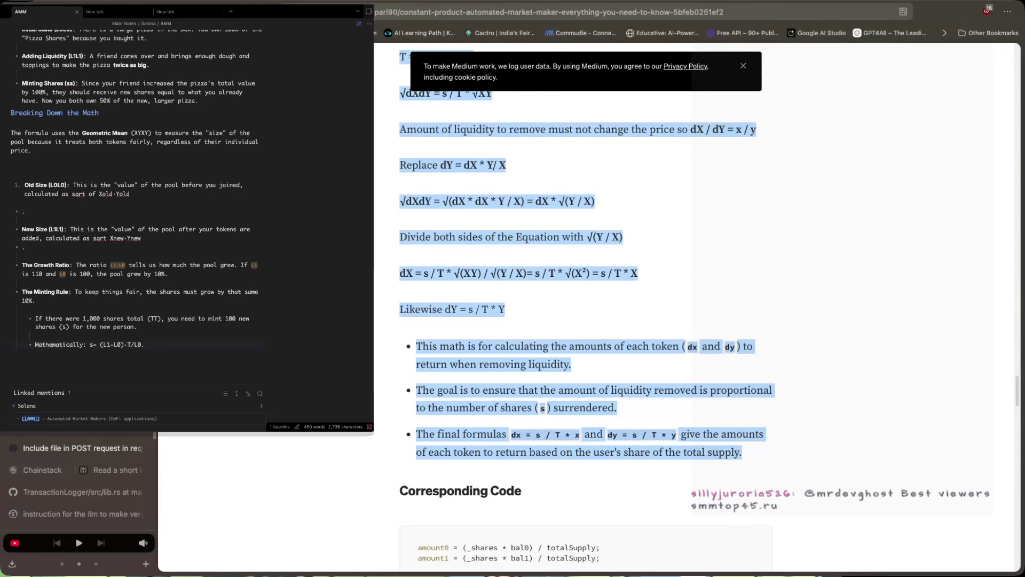
{"action": "key", "text": "ctrl+Tab"}
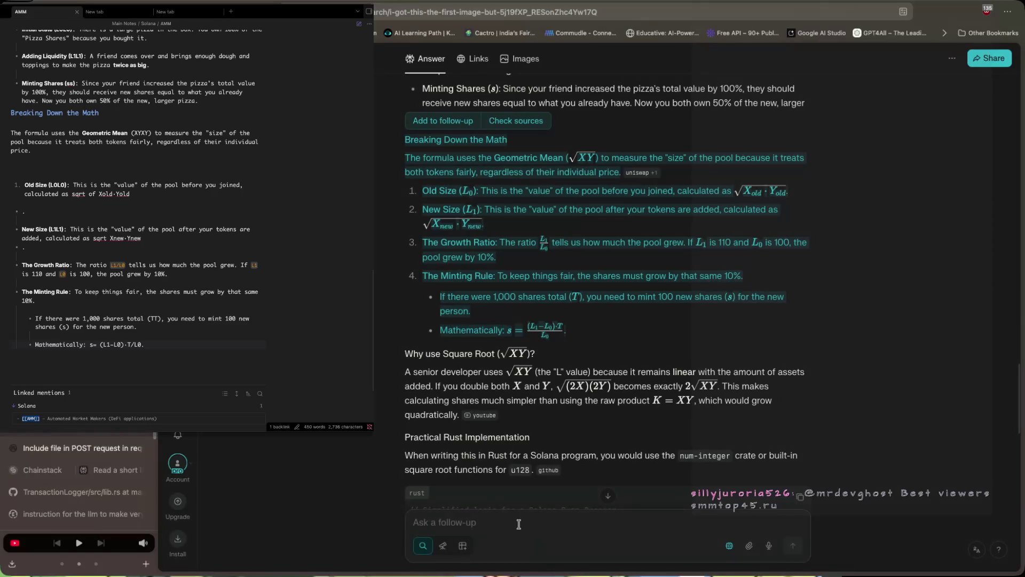
Paste the copied remove-liquidity math into Perplexity's follow-up box.
{"action": "left_click", "coordinate": [519, 523]}
{"action": "key", "text": "ctrl+v"}
{"action": "scroll", "coordinate": [651, 215], "scroll_direction": "down", "scroll_amount": 10}
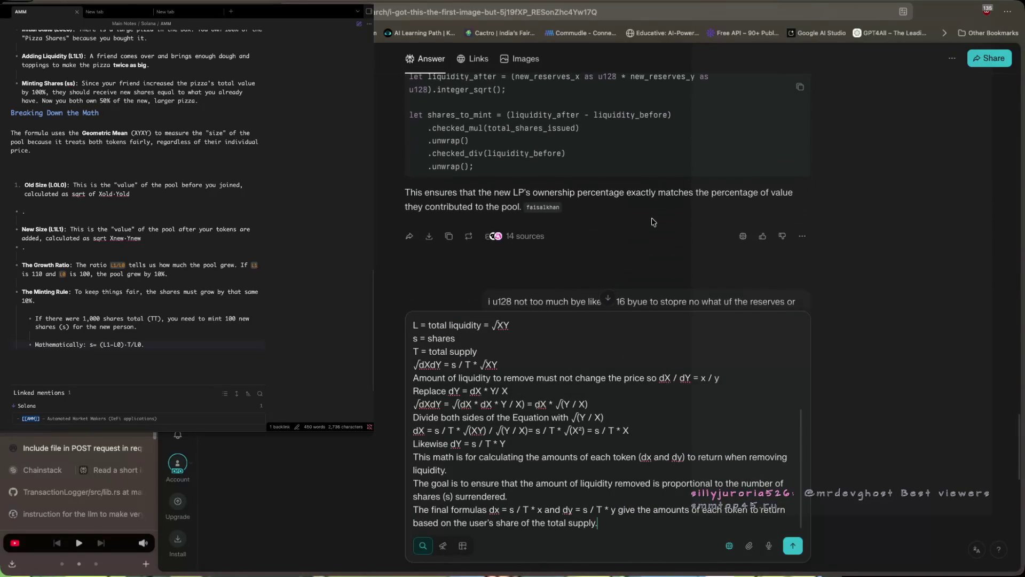
{"action": "type", "text": "t"}
{"action": "key", "text": "BackSpace"}
Add 'did not get this. and put the math in a way easy to copy in my obsidian' and send it.
{"action": "type", "text": "did n"}
{"action": "type", "text": "ot"}
{"action": "type", "text": " get th"}
{"action": "type", "text": "is. and put "}
{"action": "type", "text": "the "}
{"action": "type", "text": "c"}
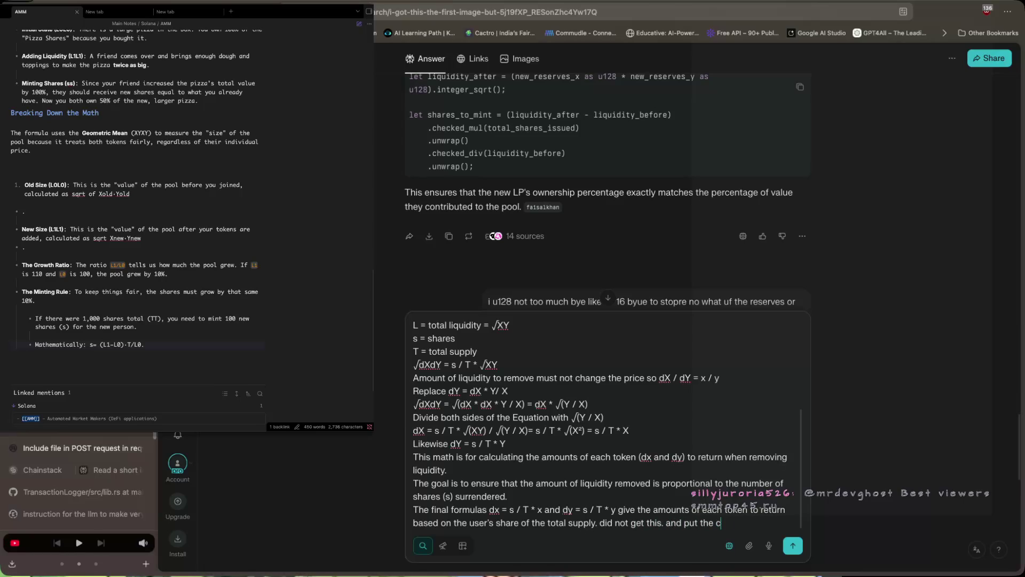
{"action": "key", "text": "BackSpace"}
{"action": "type", "text": "math in a "}
{"action": "type", "text": "wayt"}
{"action": "key", "text": "BackSpace"}
{"action": "type", "text": "to ea"}
{"action": "type", "text": "sy"}
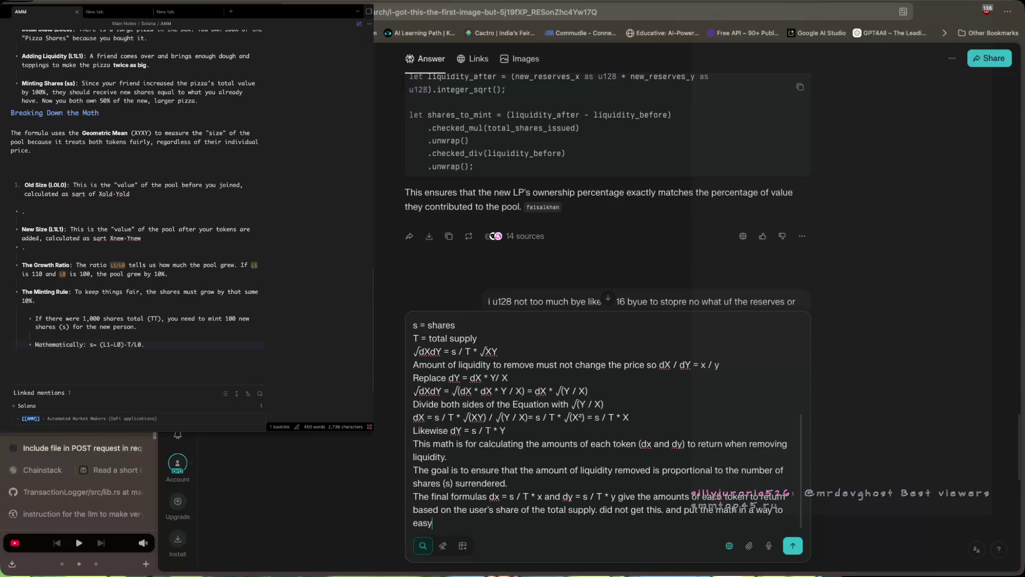
{"action": "type", "text": " to copy o"}
{"action": "key", "text": "BackSpace"}
{"action": "type", "text": "in my b"}
{"action": "key", "text": "BackSpace"}
{"action": "type", "text": "obsid"}
{"action": "type", "text": "ian"}
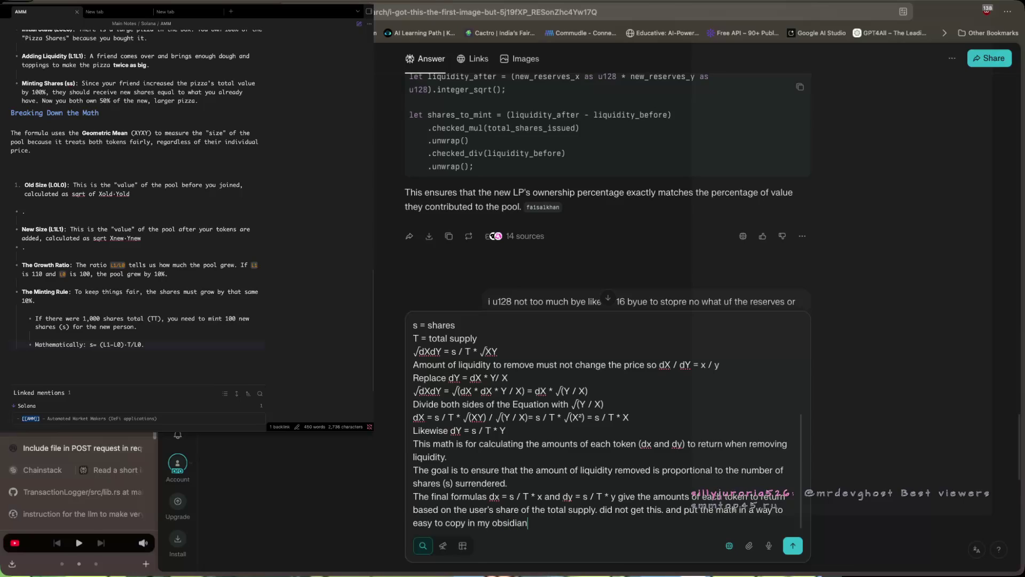
{"action": "key", "text": "Return"}
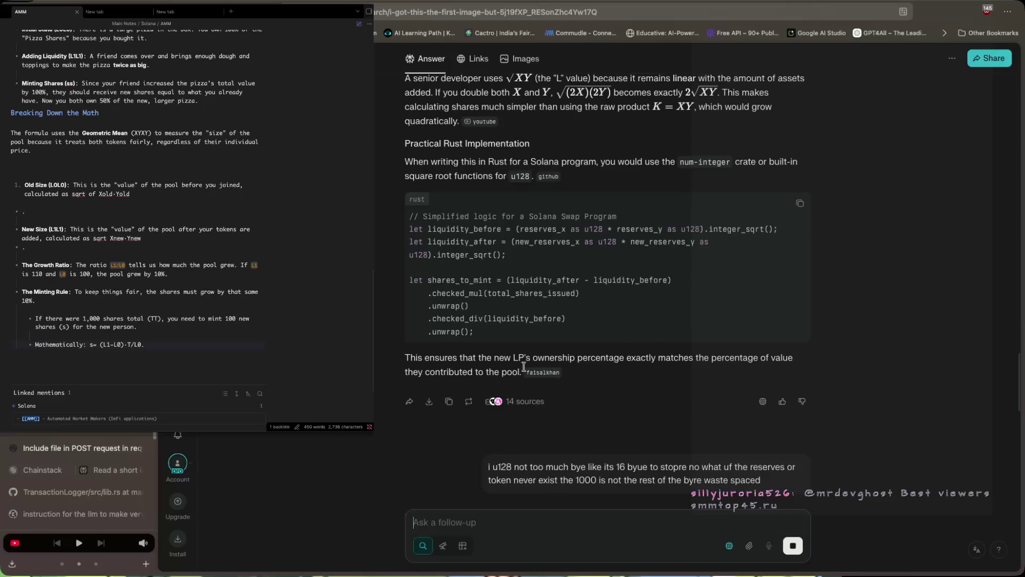
{"action": "left_click", "coordinate": [104, 367]}
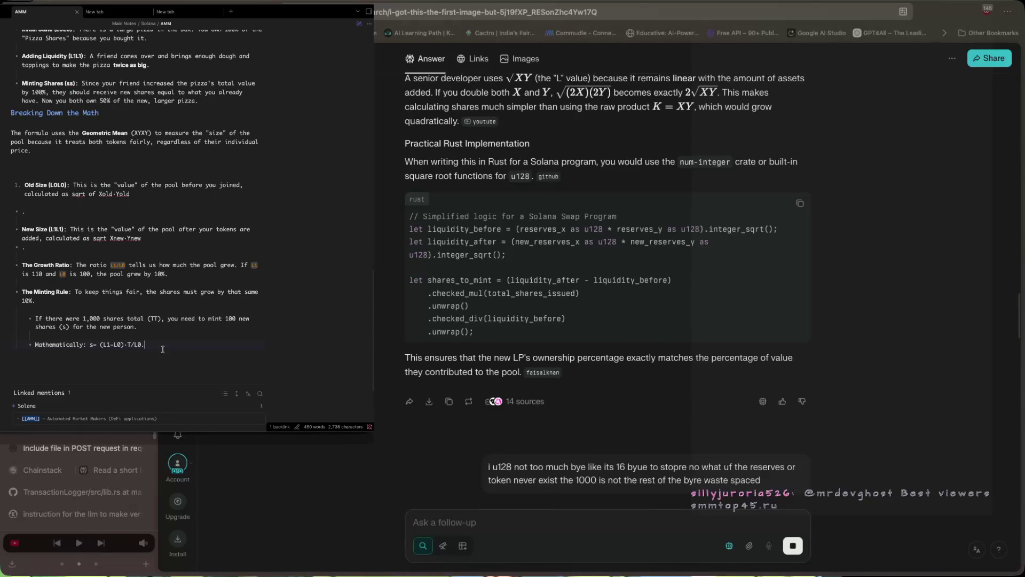
Insert blank lines below X * Y = K, then select the u128 answer's opening sentence in Perplexity.
{"action": "scroll", "coordinate": [163, 349], "scroll_direction": "up", "scroll_amount": 20}
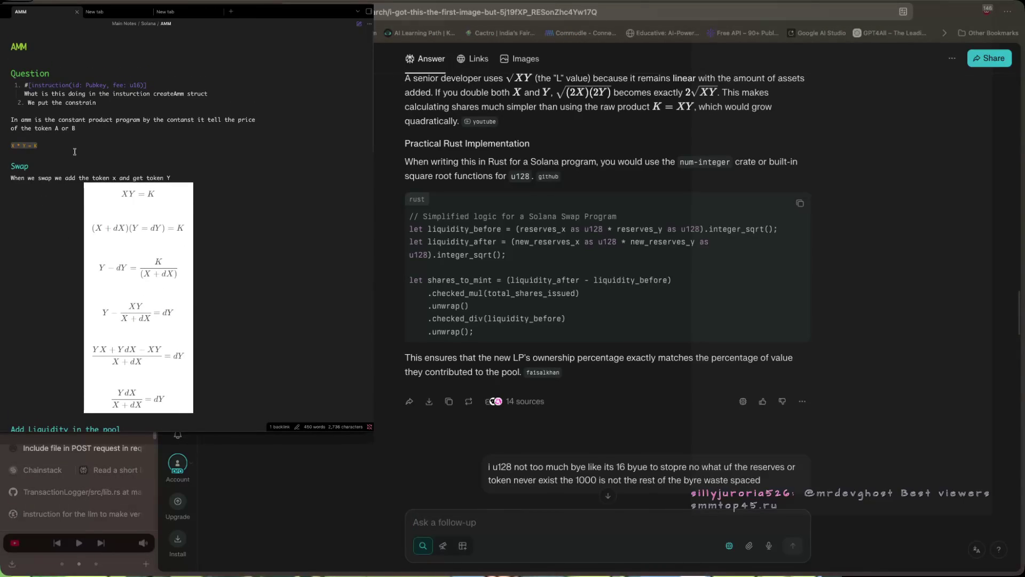
{"action": "left_click", "coordinate": [69, 142]}
{"action": "key", "text": "Return"}
{"action": "key", "text": "Return"}
{"action": "key", "text": "Return"}
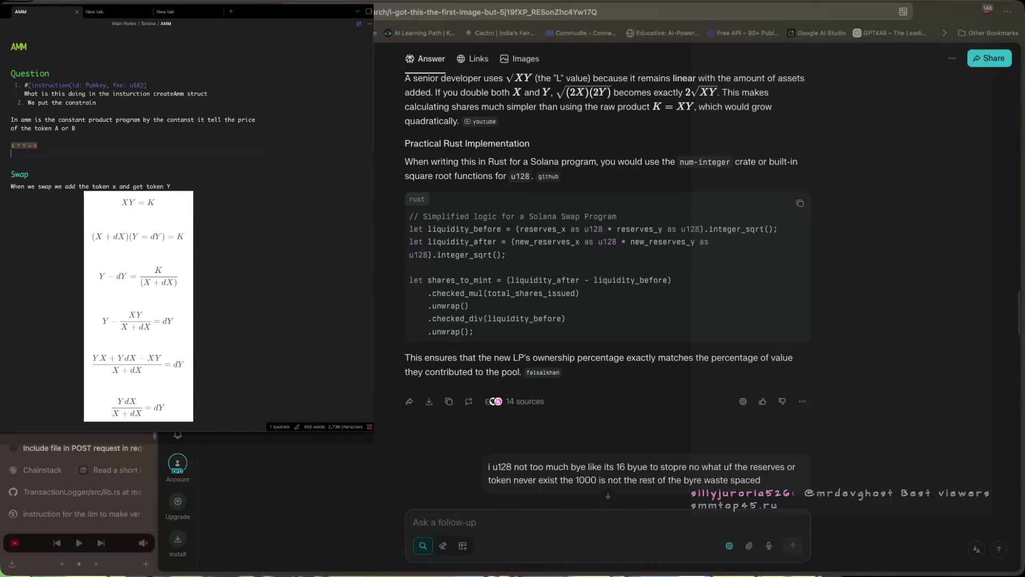
{"action": "left_click", "coordinate": [88, 400]}
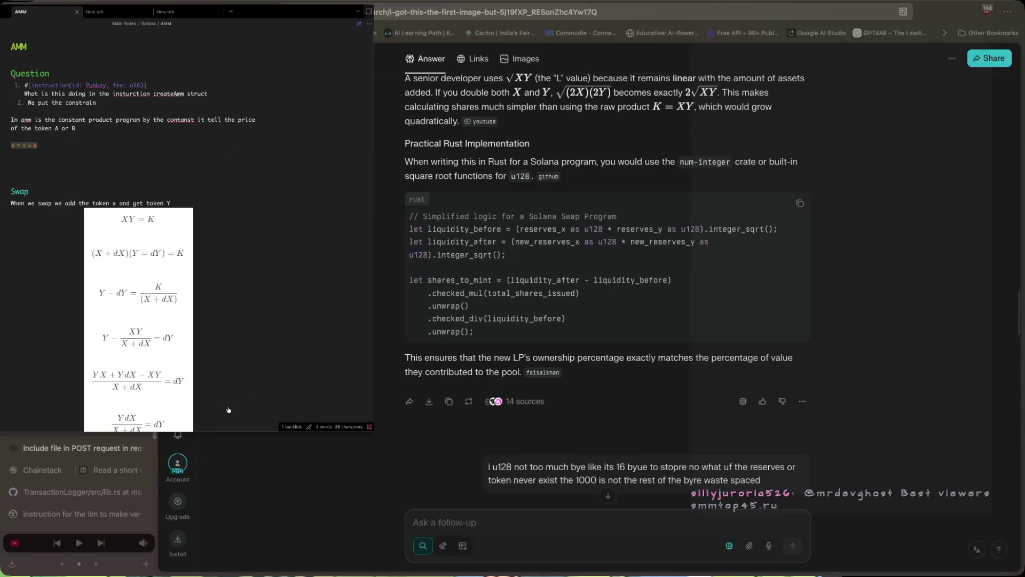
{"action": "left_click", "coordinate": [521, 293]}
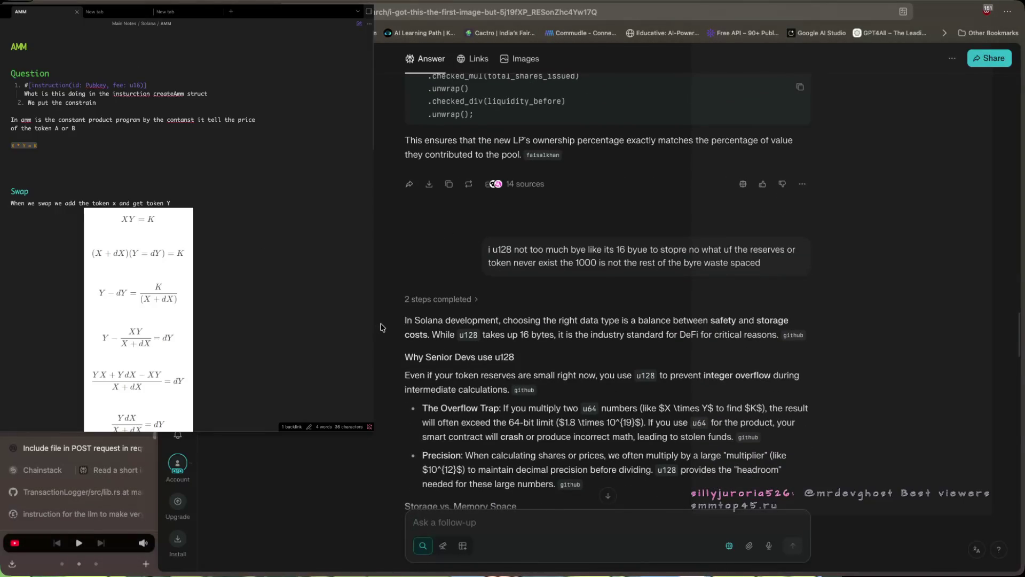
{"action": "left_click_drag", "start_coordinate": [388, 321], "coordinate": [591, 334]}
Type the italic line 'For calculation use u128' above the Swap heading and start another line.
{"action": "left_click", "coordinate": [593, 337]}
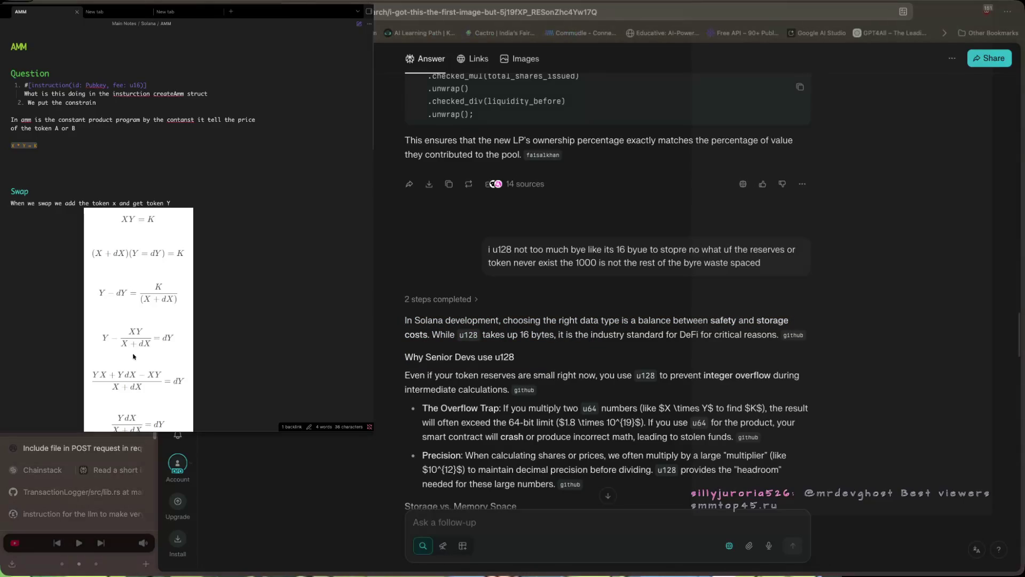
{"action": "left_click", "coordinate": [188, 429]}
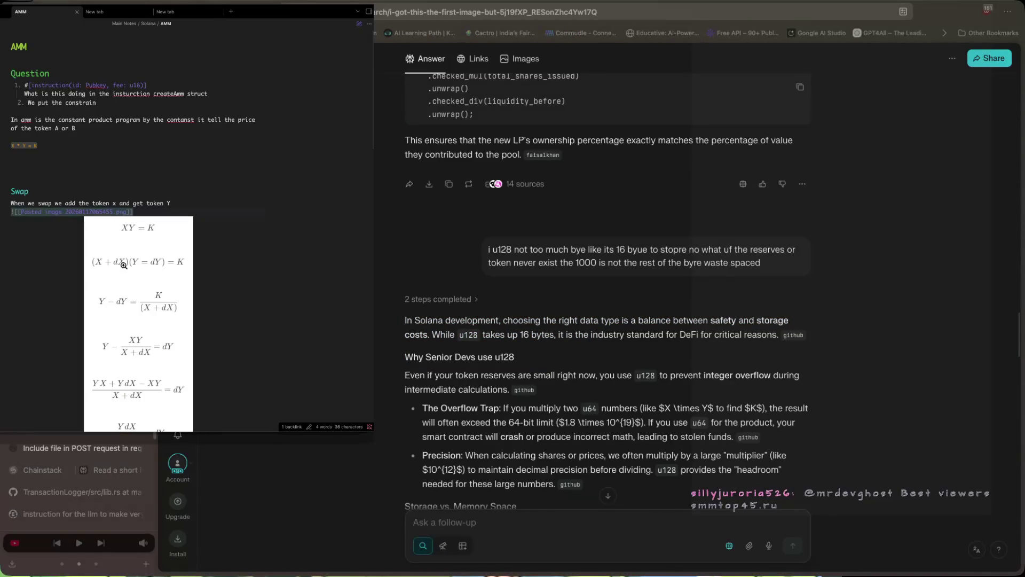
{"action": "left_click", "coordinate": [36, 169]}
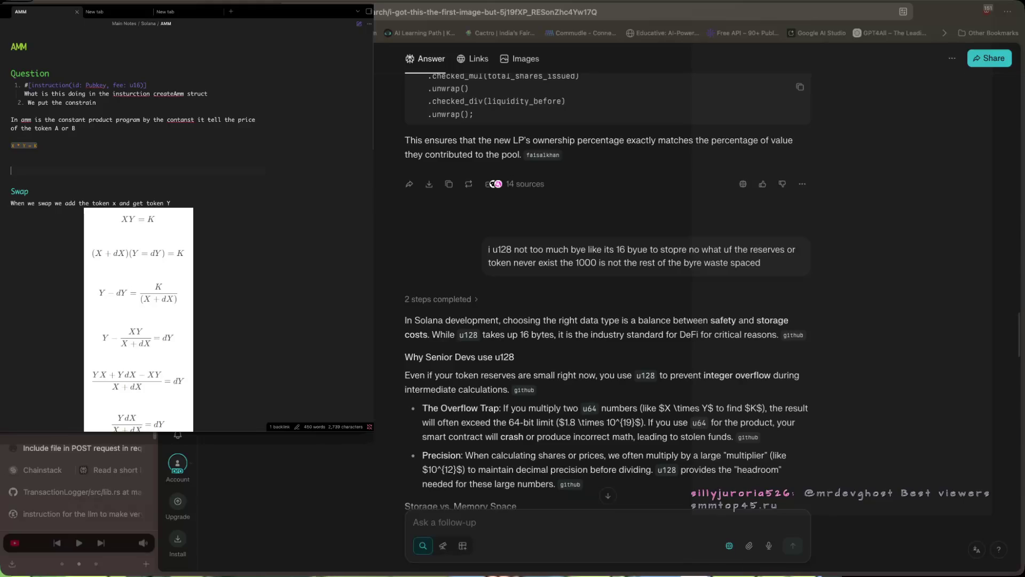
{"action": "type", "text": "KV"}
{"action": "key", "text": "BackSpace"}
{"action": "key", "text": "BackSpace"}
{"action": "type", "text": "Fd"}
{"action": "type", "text": "or c"}
{"action": "type", "text": "alcul"}
{"action": "type", "text": "tion"}
{"action": "type", "text": " use "}
{"action": "type", "text": "u"}
{"action": "type", "text": "128"}
{"action": "key", "text": "Return"}
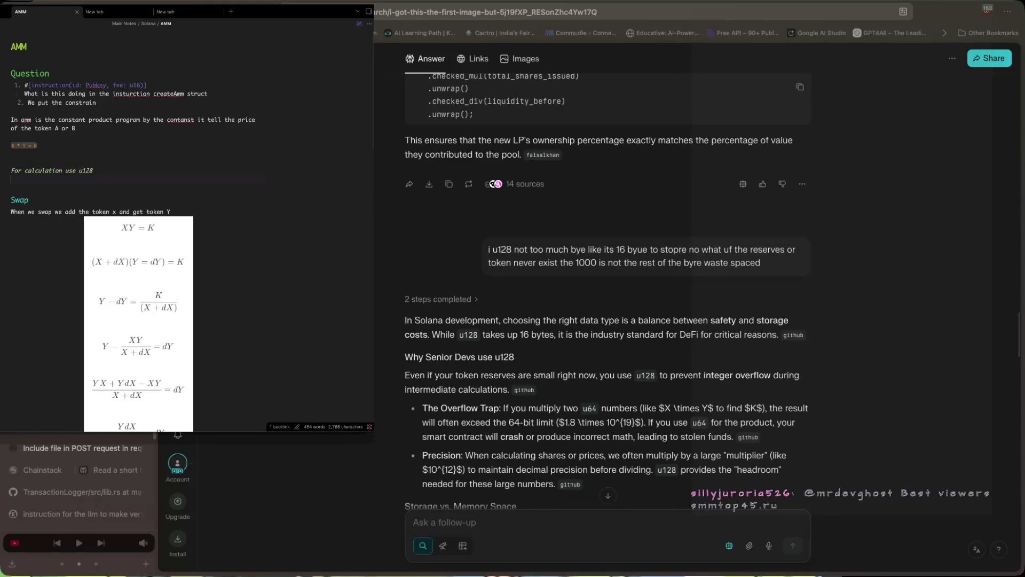
{"action": "type", "text": "_For _"}
Add the line 'For Account storage use u64' below the u128 note.
{"action": "scroll", "coordinate": [443, 272], "scroll_direction": "down", "scroll_amount": 4}
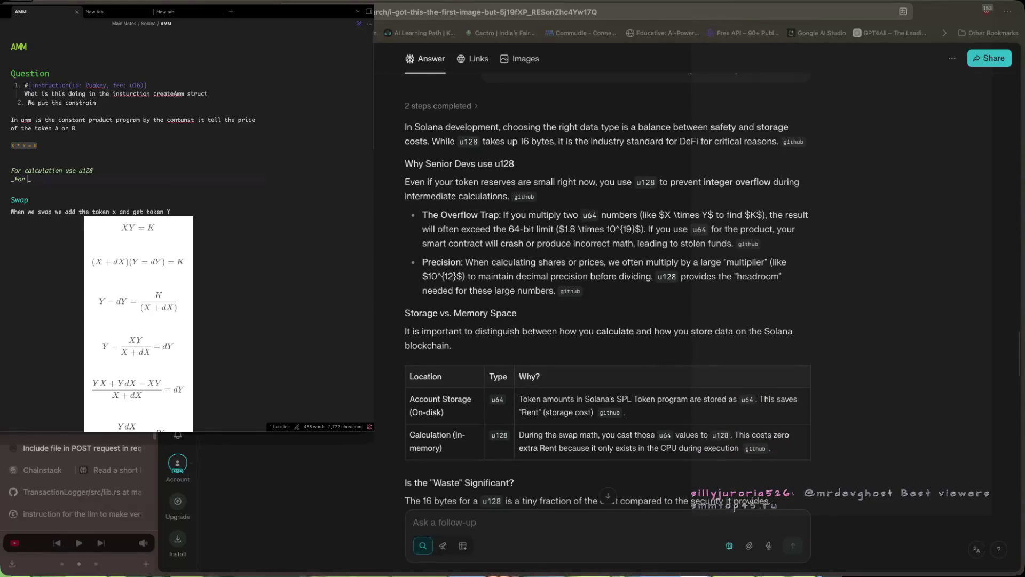
{"action": "type", "text": "Account. s"}
{"action": "key", "text": "BackSpace"}
{"action": "key", "text": "BackSpace"}
{"action": "key", "text": "BackSpace"}
{"action": "type", "text": "s"}
{"action": "type", "text": "torage us"}
{"action": "type", "text": "e u"}
{"action": "type", "text": "64"}
{"action": "key", "text": "Up"}
{"action": "key", "text": "Down"}
{"action": "key", "text": "Down"}
Append the overflow explanation to the u128 line and 'this save rent' to the u64 line.
{"action": "left_click", "coordinate": [115, 169]}
{"action": "type", "text": "s"}
{"action": "type", "text": "o the cal"}
{"action": "type", "text": "culation r"}
{"action": "type", "text": "ot get"}
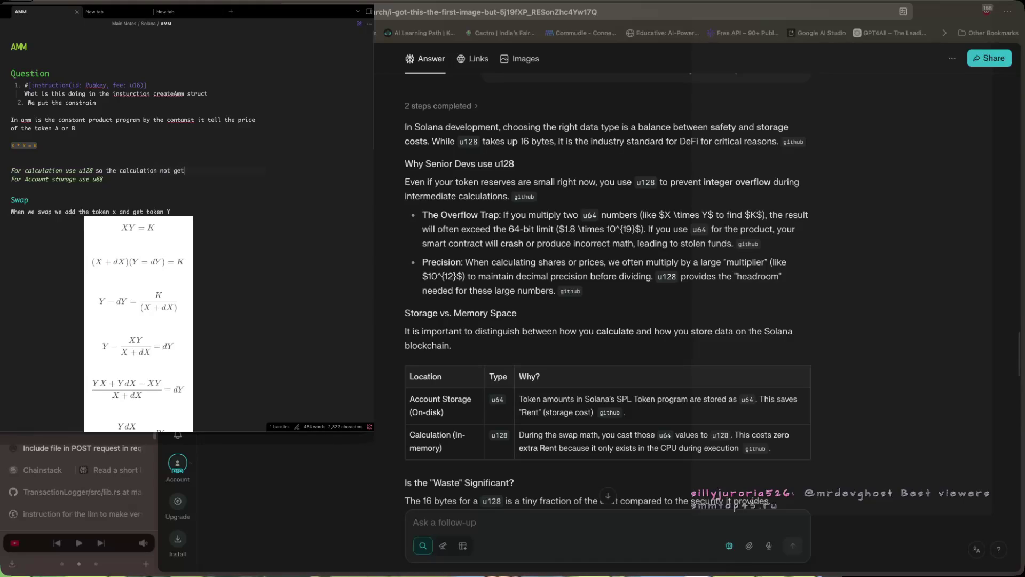
{"action": "type", "text": "erf"}
{"action": "type", "text": "d."}
{"action": "left_click", "coordinate": [104, 178]}
{"action": "type", "text": "thid"}
{"action": "type", "text": " save res"}
{"action": "type", "text": "t"}
Scroll the Perplexity answer from 'Intuition first' down to the dX = (s/T)·X and dY = (s/T)·Y lines.
{"action": "scroll", "coordinate": [483, 319], "scroll_direction": "down", "scroll_amount": 15}
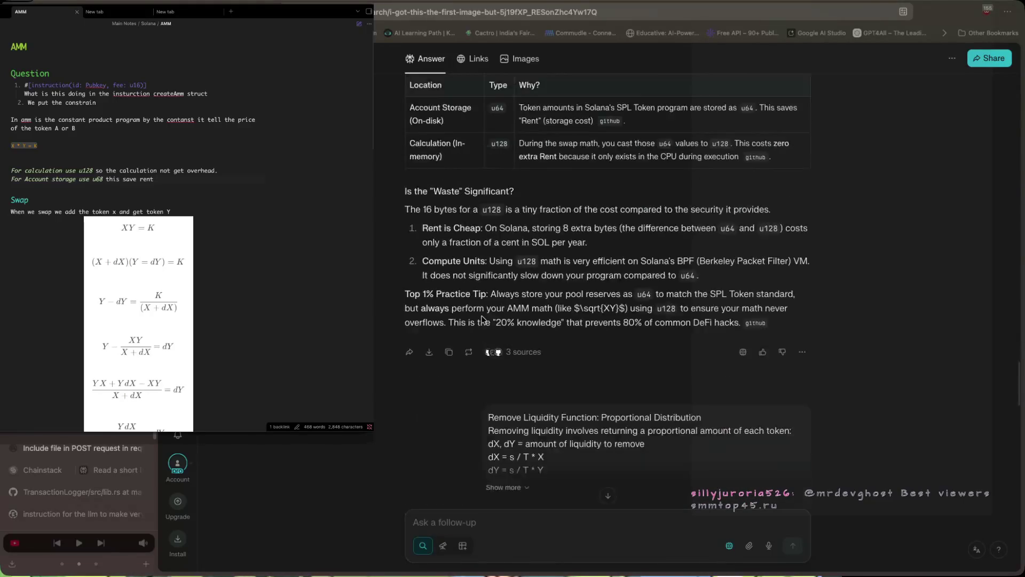
{"action": "scroll", "coordinate": [483, 319], "scroll_direction": "down", "scroll_amount": 5}
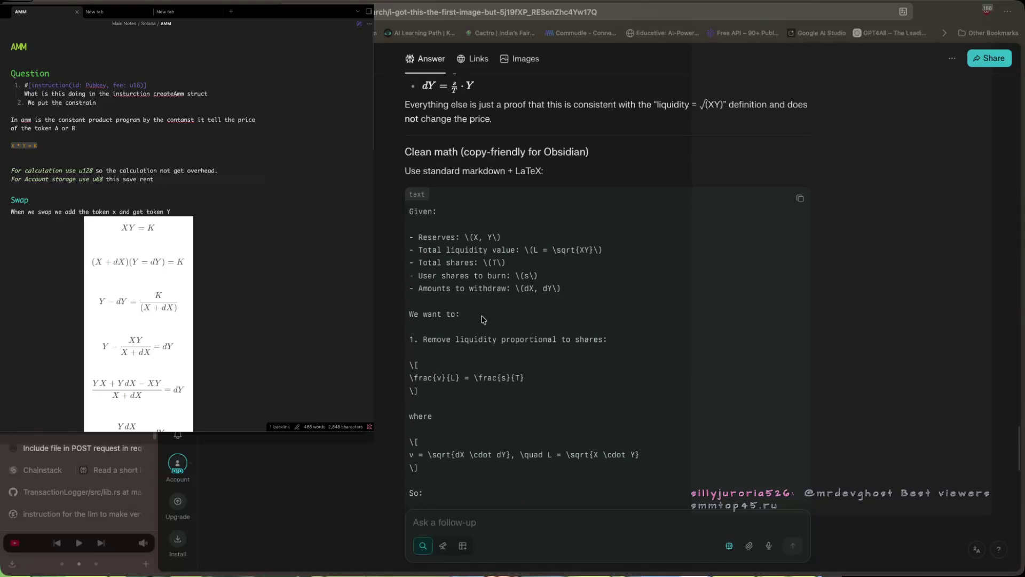
{"action": "scroll", "coordinate": [483, 319], "scroll_direction": "up", "scroll_amount": 6}
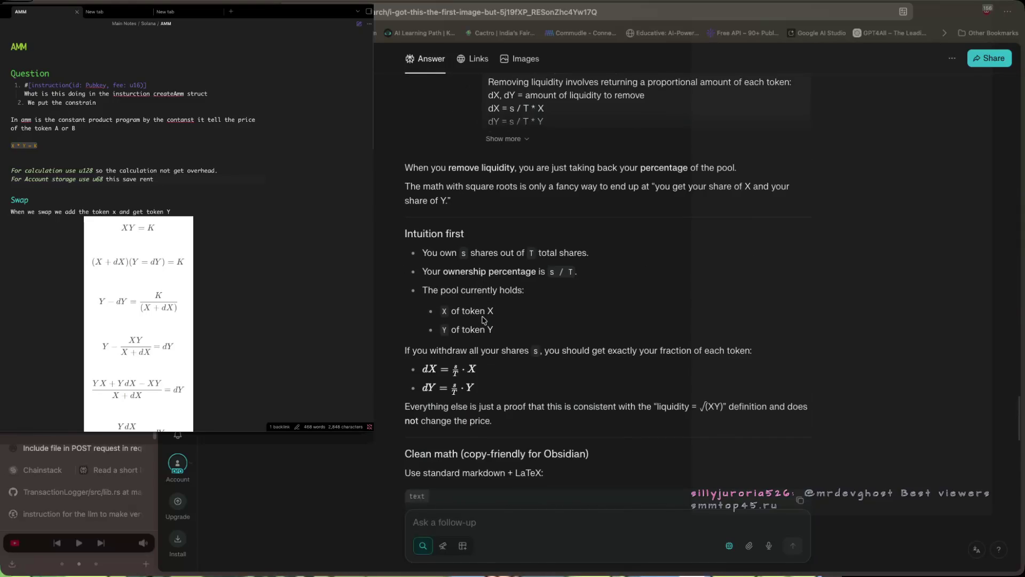
{"action": "scroll", "coordinate": [483, 319], "scroll_direction": "up", "scroll_amount": 3}
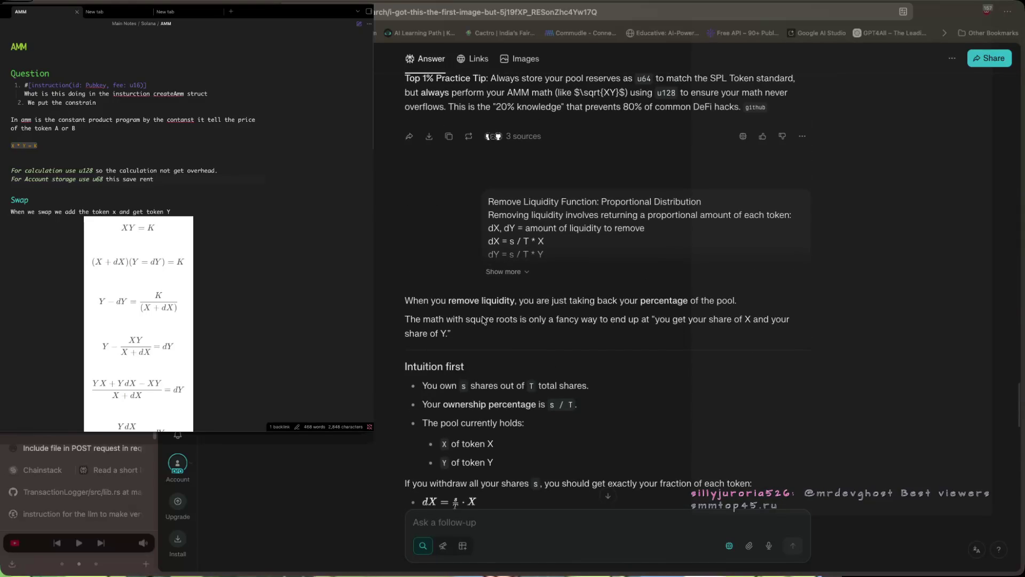
{"action": "scroll", "coordinate": [485, 319], "scroll_direction": "down", "scroll_amount": 1}
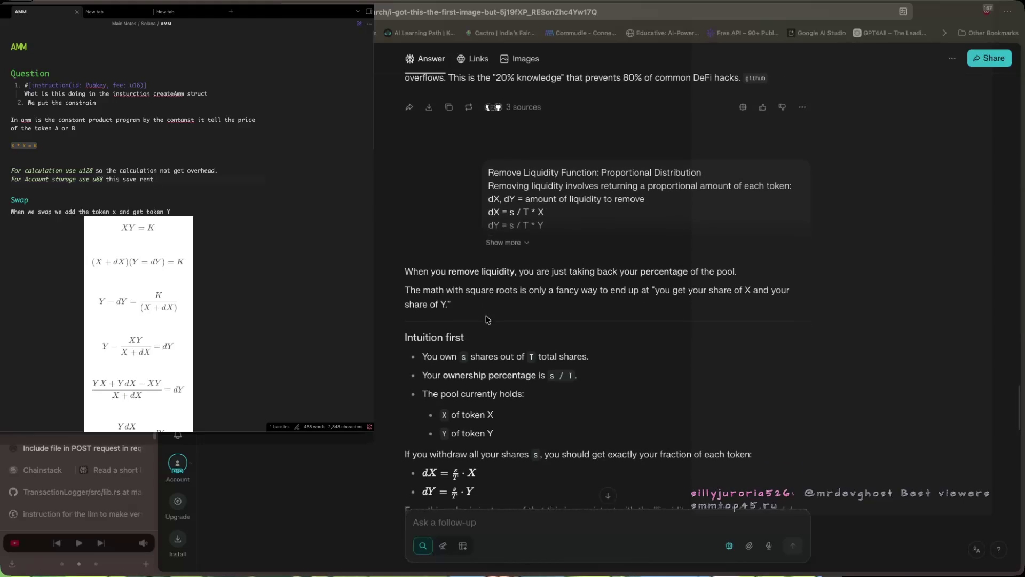
{"action": "scroll", "coordinate": [486, 319], "scroll_direction": "down", "scroll_amount": 1}
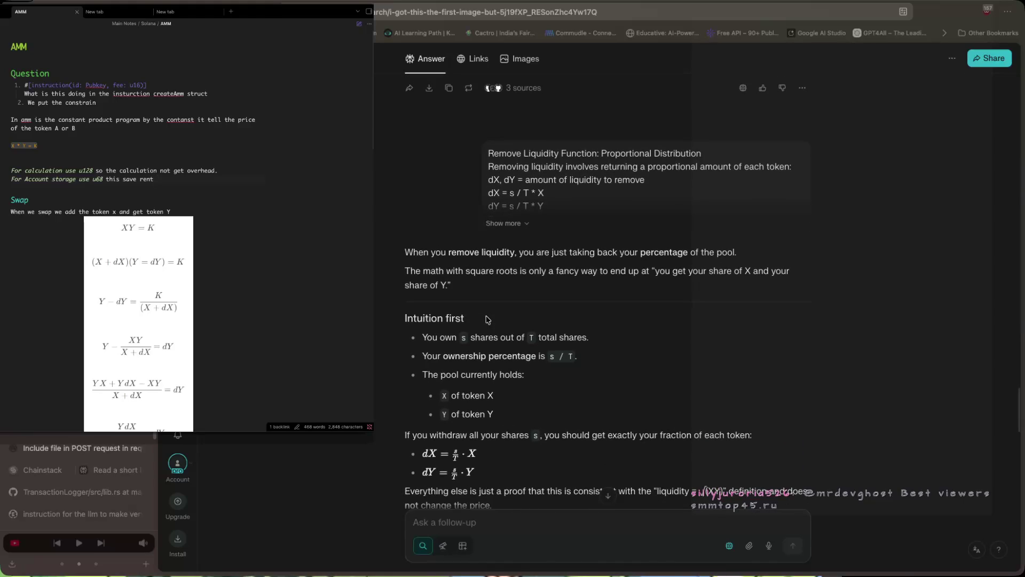
{"action": "scroll", "coordinate": [487, 319], "scroll_direction": "down", "scroll_amount": 1}
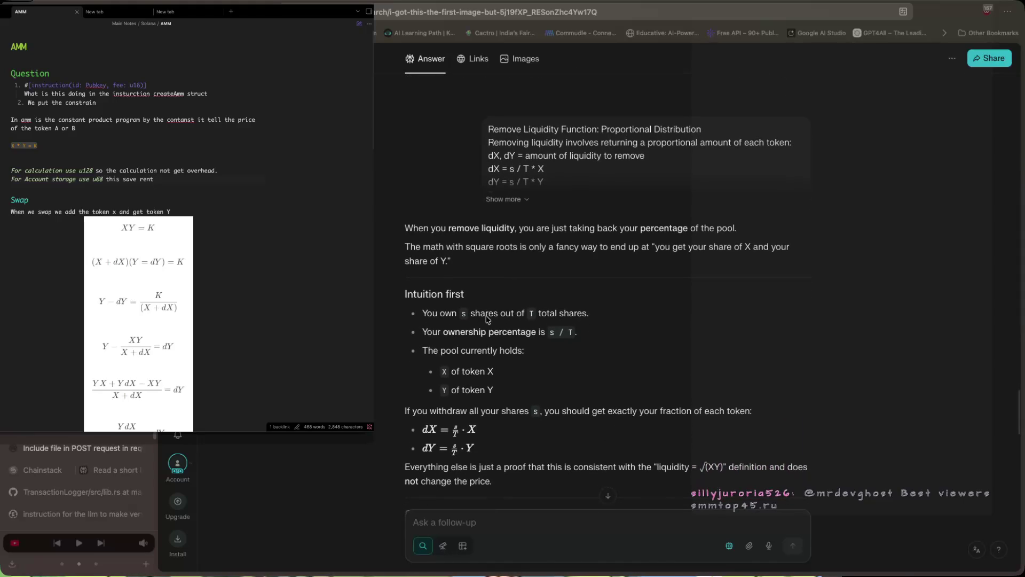
{"action": "scroll", "coordinate": [487, 320], "scroll_direction": "down", "scroll_amount": 1}
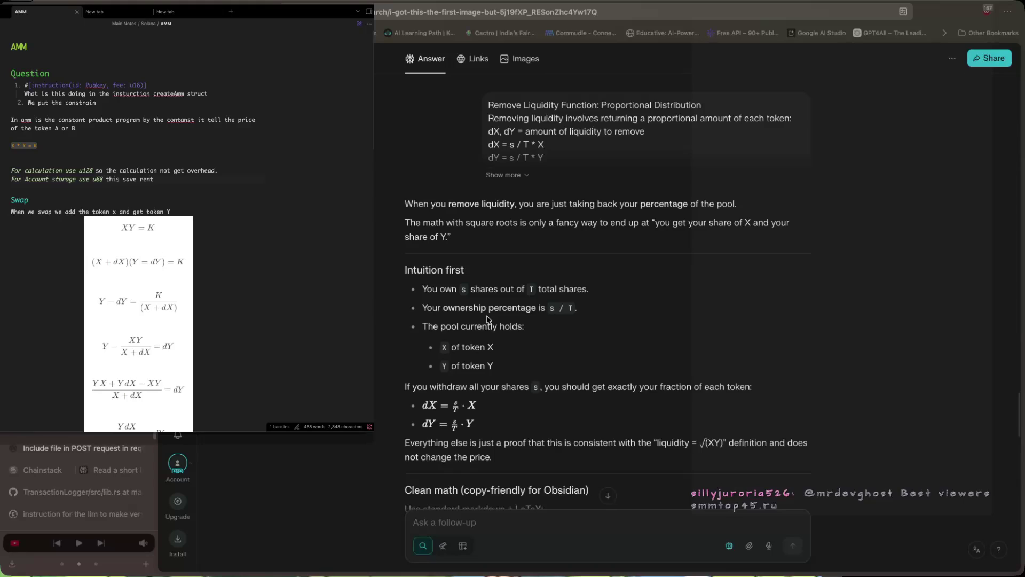
{"action": "scroll", "coordinate": [487, 319], "scroll_direction": "down", "scroll_amount": 1}
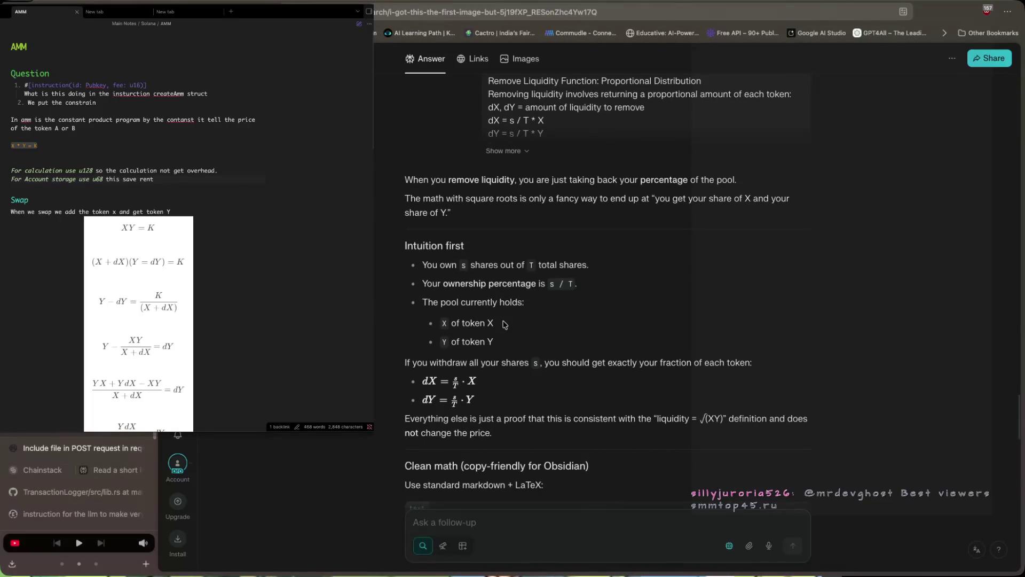
{"action": "scroll", "coordinate": [505, 324], "scroll_direction": "down", "scroll_amount": 1}
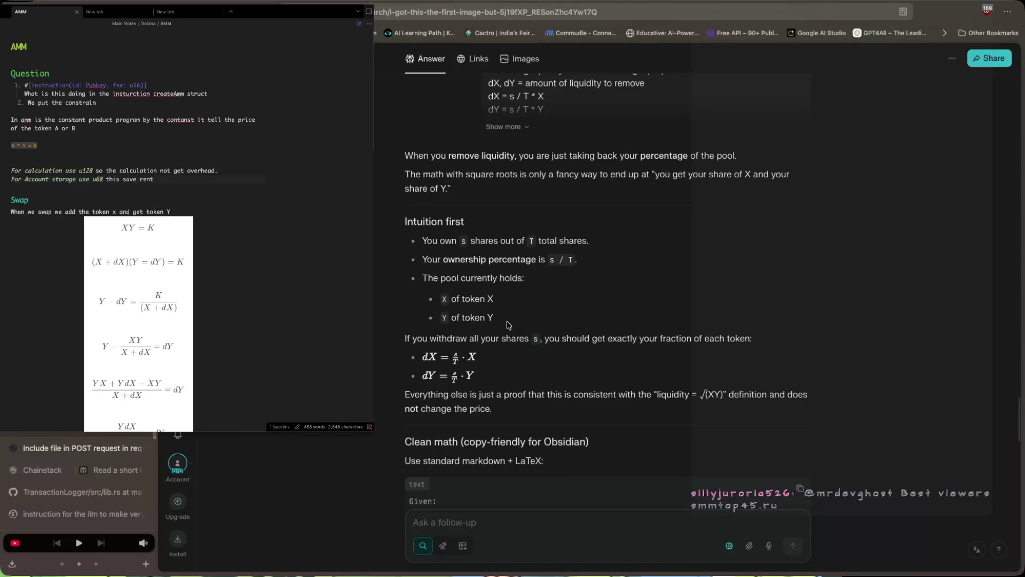
{"action": "scroll", "coordinate": [506, 322], "scroll_direction": "down", "scroll_amount": 1}
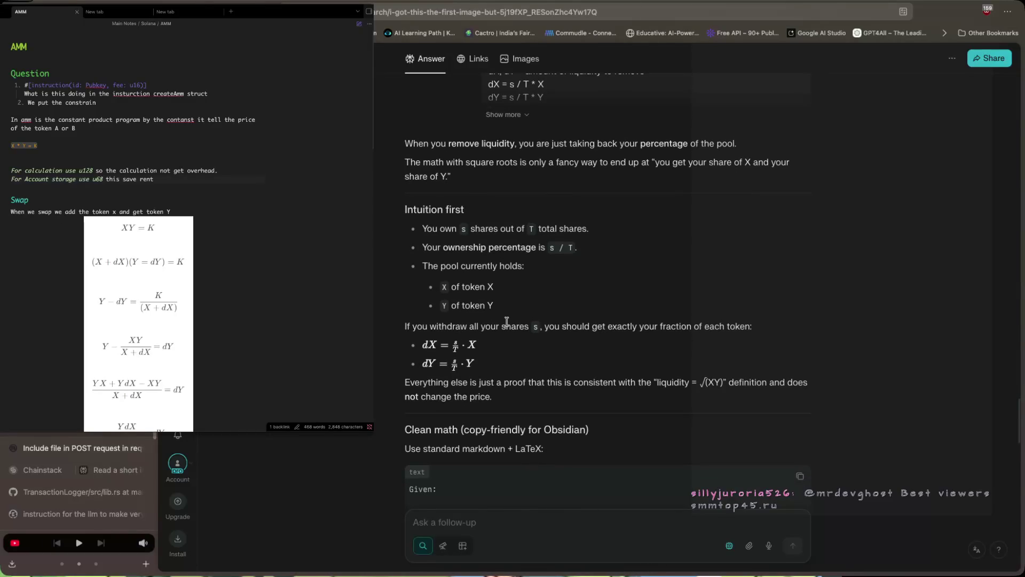
{"action": "scroll", "coordinate": [506, 322], "scroll_direction": "down", "scroll_amount": 5}
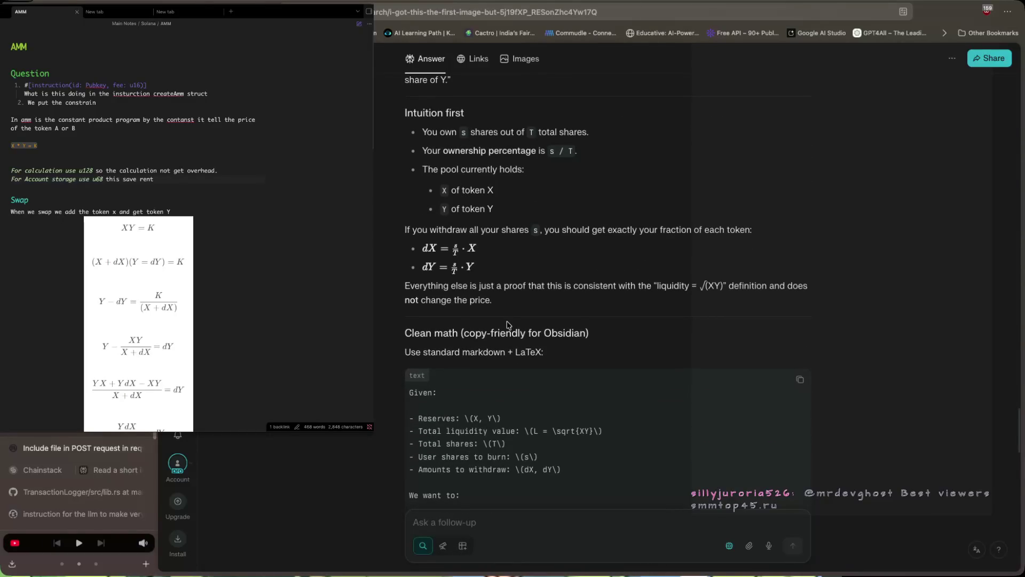
{"action": "scroll", "coordinate": [508, 324], "scroll_direction": "down", "scroll_amount": 4}
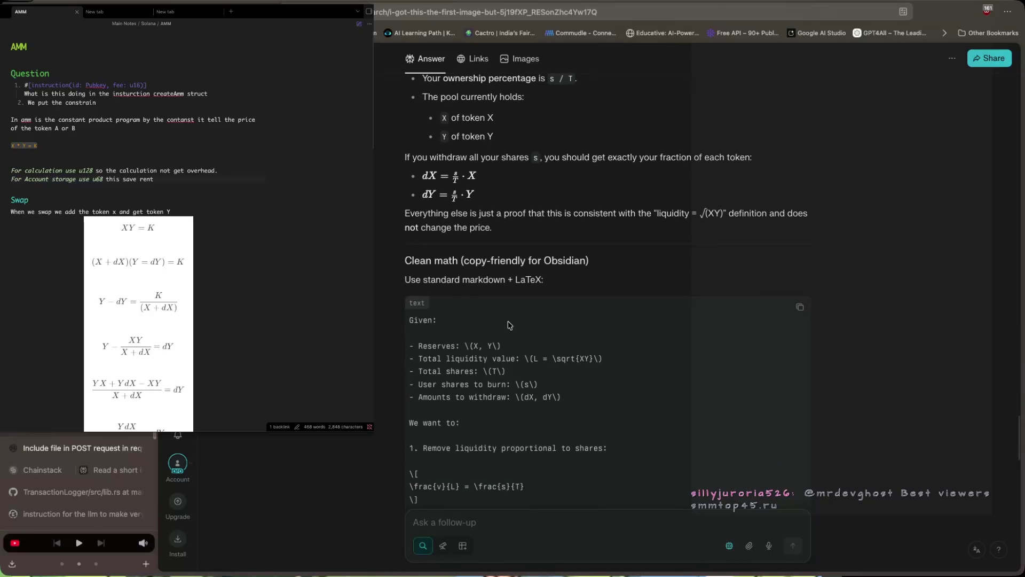
{"action": "scroll", "coordinate": [508, 324], "scroll_direction": "down", "scroll_amount": 2}
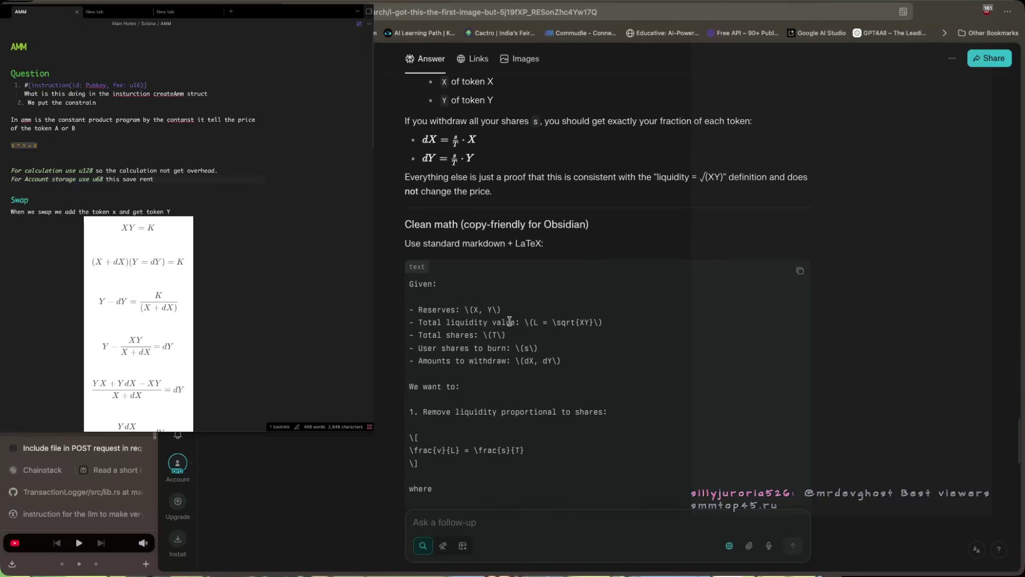
{"action": "scroll", "coordinate": [509, 321], "scroll_direction": "down", "scroll_amount": 4}
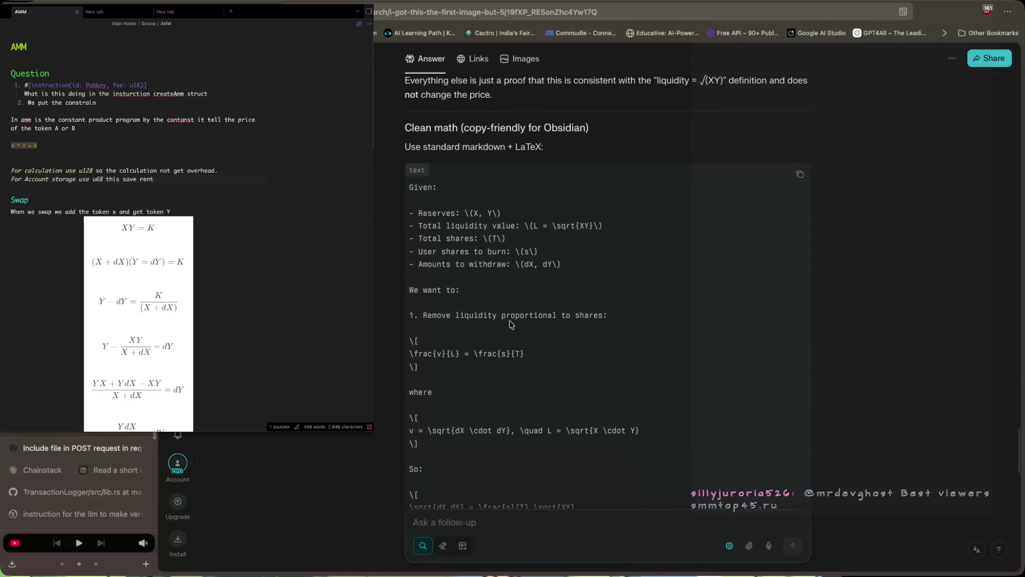
{"action": "scroll", "coordinate": [510, 324], "scroll_direction": "down", "scroll_amount": 8}
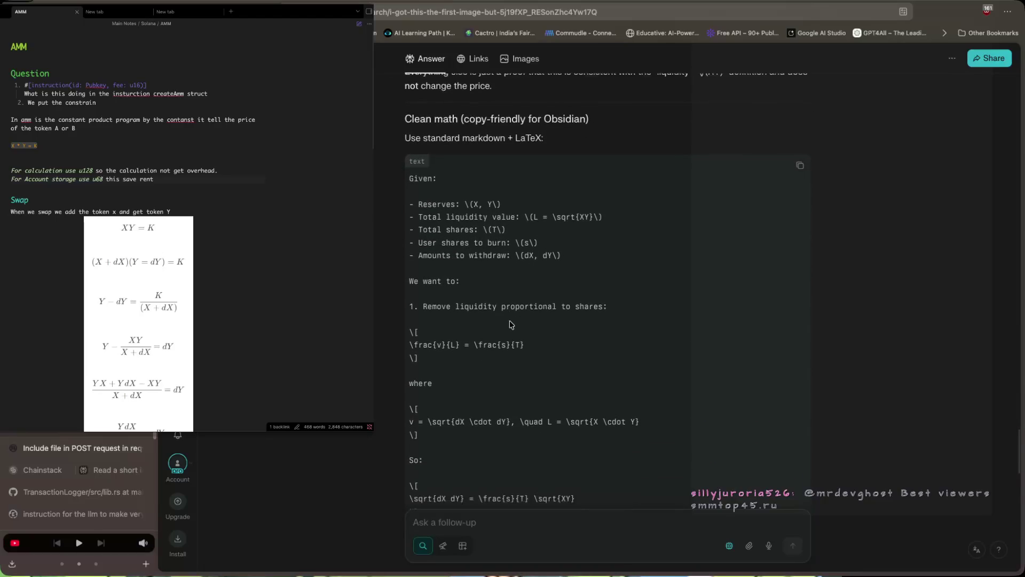
{"action": "scroll", "coordinate": [510, 324], "scroll_direction": "down", "scroll_amount": 15}
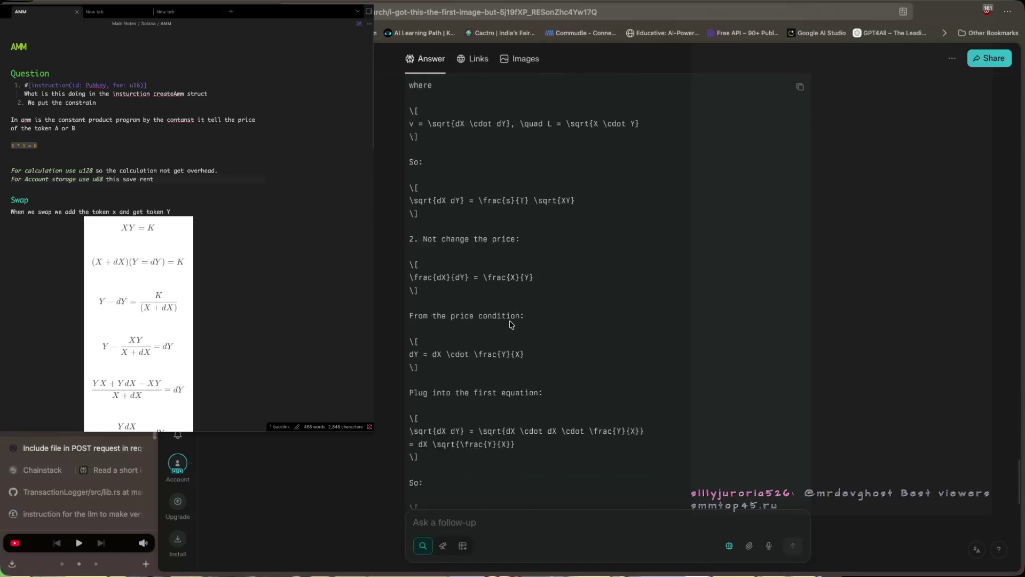
{"action": "scroll", "coordinate": [510, 324], "scroll_direction": "down", "scroll_amount": 9}
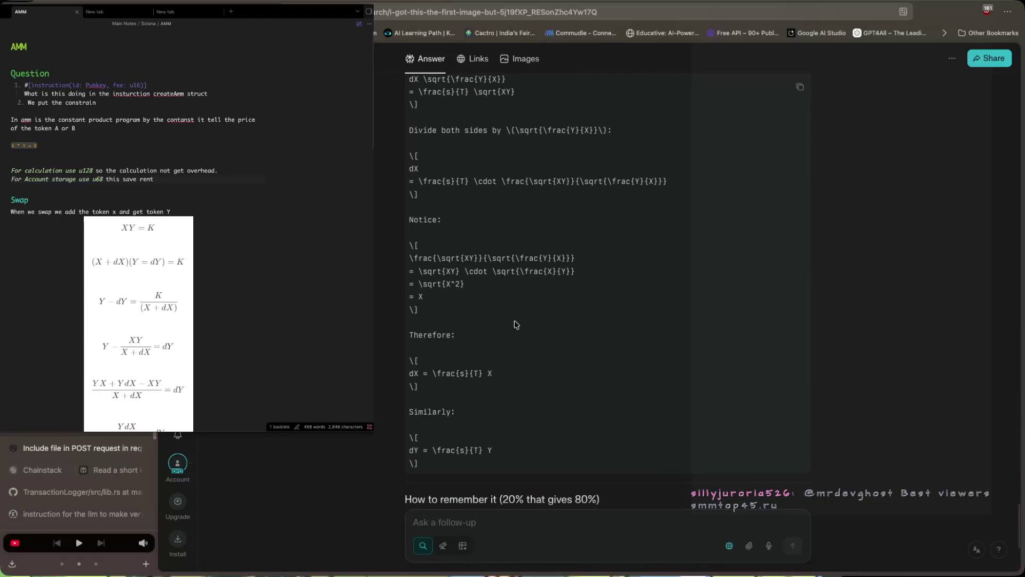
Copy Perplexity's clean math block and add a '### Witdraw' heading at the end of the note.
{"action": "left_click", "coordinate": [799, 87]}
{"action": "scroll", "coordinate": [91, 339], "scroll_direction": "down", "scroll_amount": 20}
{"action": "scroll", "coordinate": [91, 340], "scroll_direction": "down", "scroll_amount": 10}
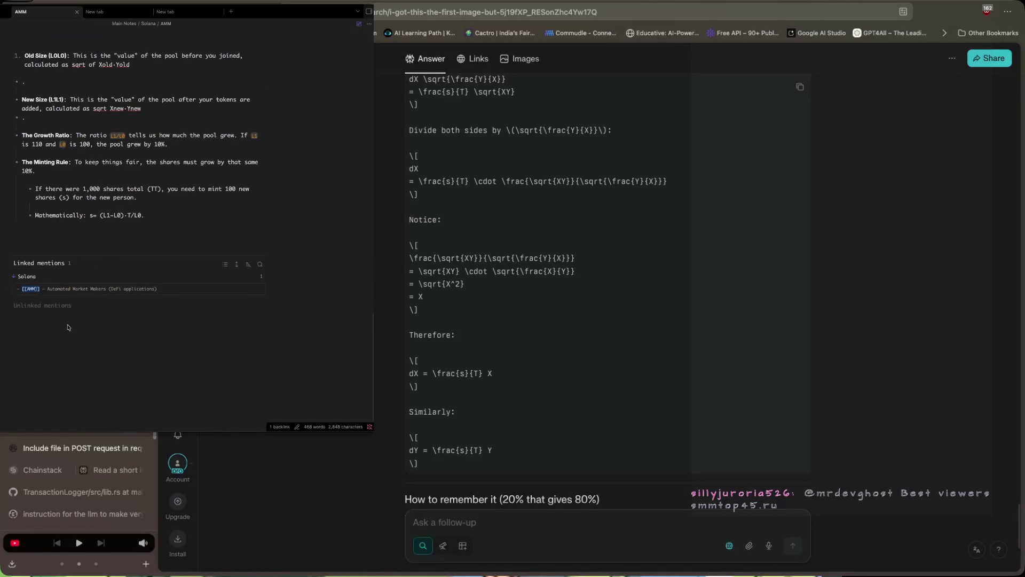
{"action": "key", "text": "Return"}
{"action": "key", "text": "Return"}
{"action": "type", "text": "### Wit"}
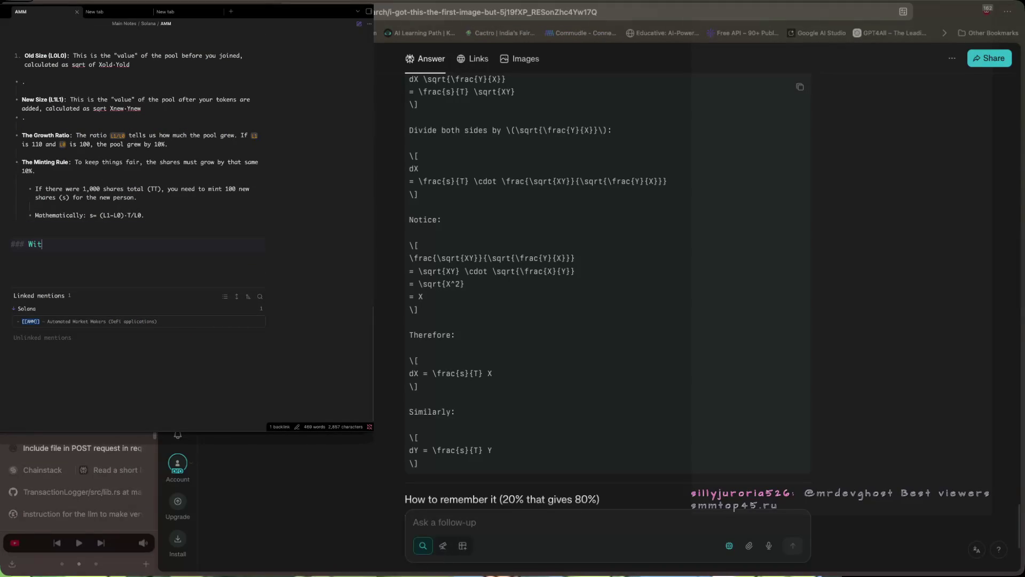
{"action": "type", "text": "dred"}
{"action": "key", "text": "BackSpace"}
{"action": "key", "text": "BackSpace"}
{"action": "type", "text": "a"}
{"action": "key", "text": "Return"}
{"action": "key", "text": "Return"}
{"action": "key", "text": "Return"}
Try pasting the derivation in different ways, undoing each, leaving an empty code block under the heading.
{"action": "key", "text": "ctrl+v"}
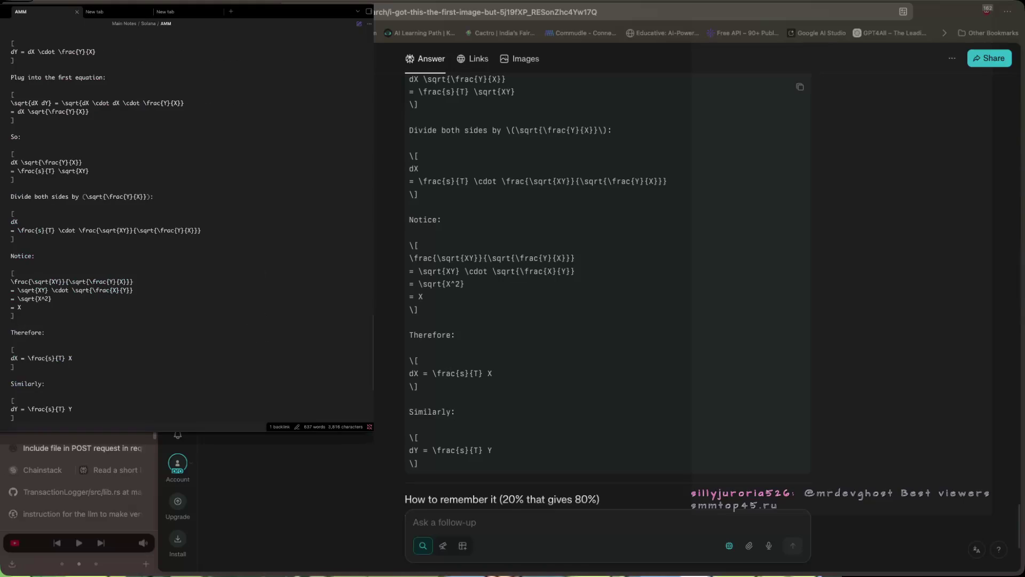
{"action": "key", "text": "ctrl+z"}
{"action": "key", "text": "ctrl+v"}
{"action": "key", "text": "ctrl+z"}
{"action": "key", "text": "ctrl+shift+v"}
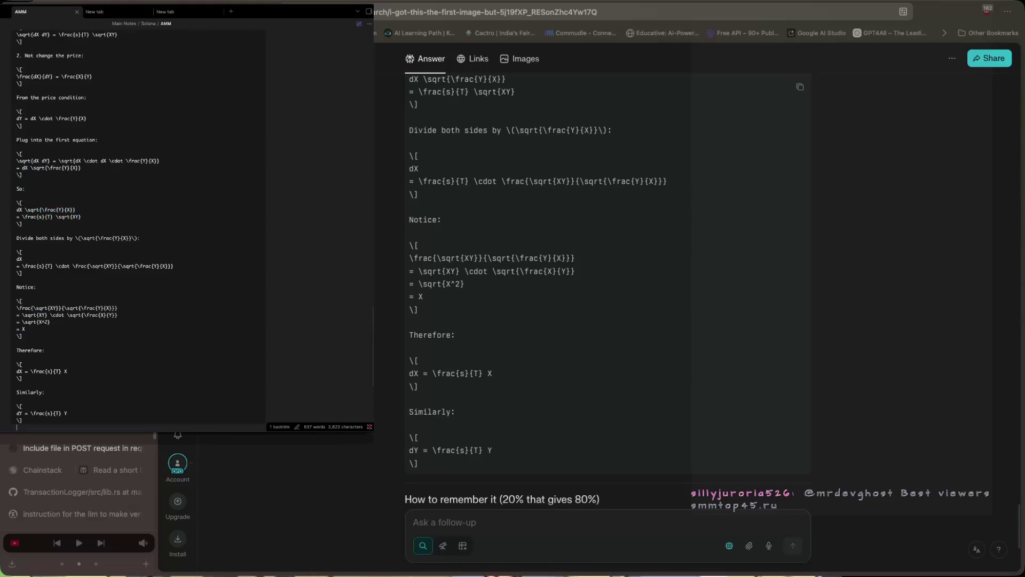
{"action": "key", "text": "ctrl+z"}
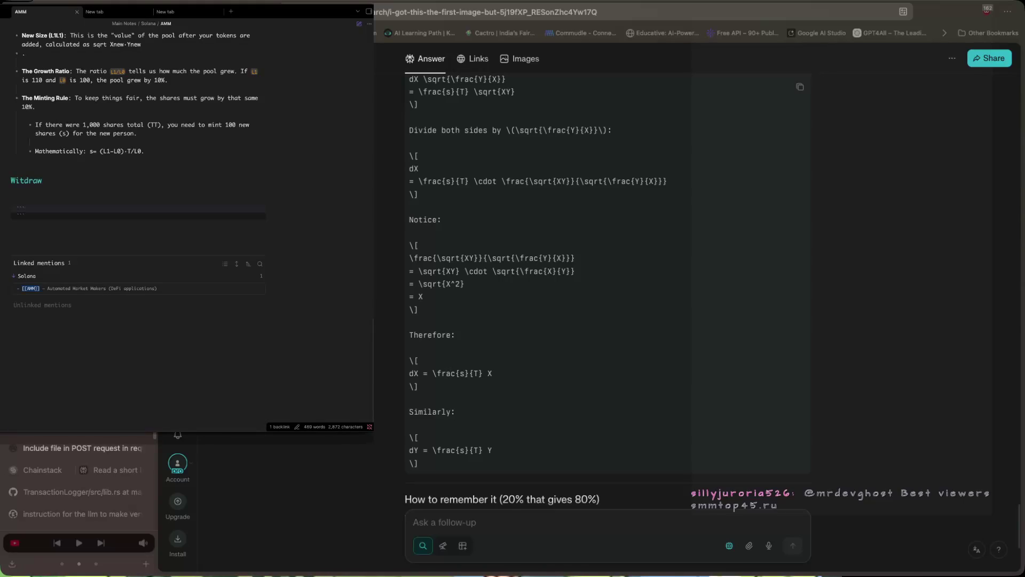
{"action": "scroll", "coordinate": [513, 331], "scroll_direction": "up", "scroll_amount": 10}
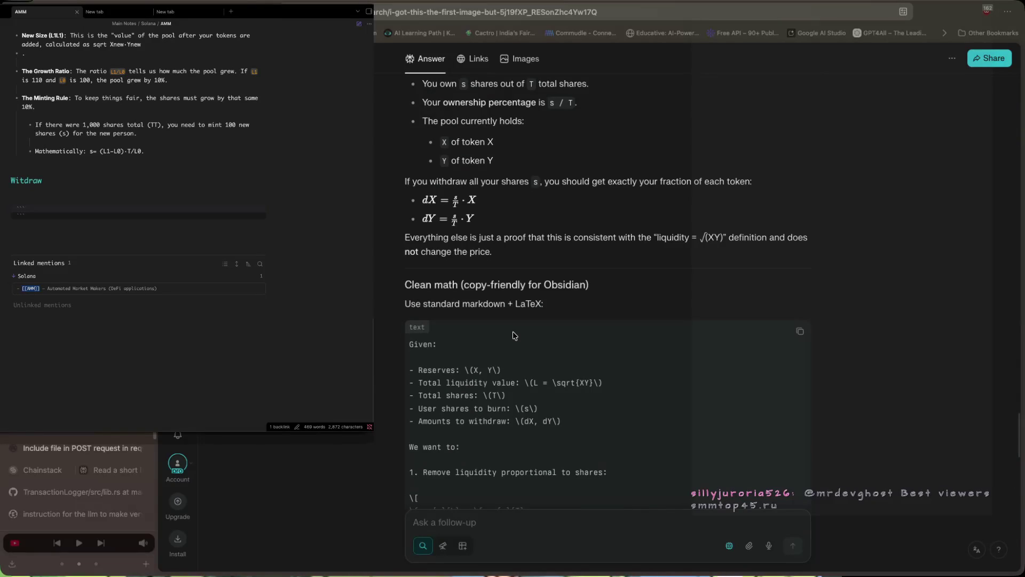
Under Witdraw, write a sentence explaining your share percentage of the total is `s/T`.
{"action": "left_click", "coordinate": [32, 196]}
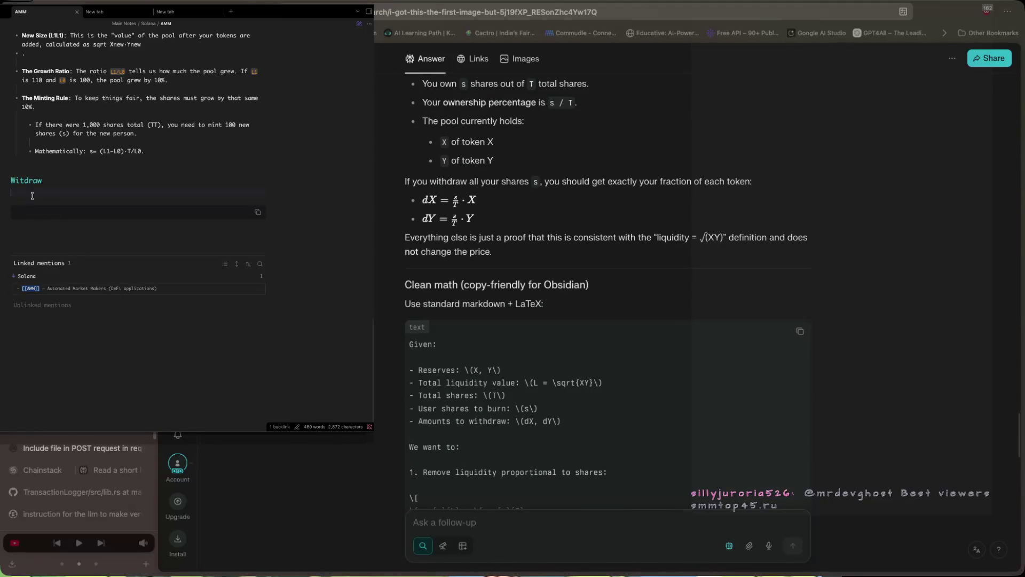
{"action": "type", "text": "You "}
{"action": "type", "text": "have teh "}
{"action": "type", "text": "e "}
{"action": "type", "text": "o"}
{"action": "key", "text": "BackSpace"}
{"action": "key", "text": "BackSpace"}
{"action": "type", "text": "shareers"}
{"action": "type", "text": "enta"}
{"action": "type", "text": "ge of teh"}
{"action": "key", "text": "BackSpace"}
{"action": "key", "text": "BackSpace"}
{"action": "key", "text": "BackSpace"}
{"action": "type", "text": "from the total by the"}
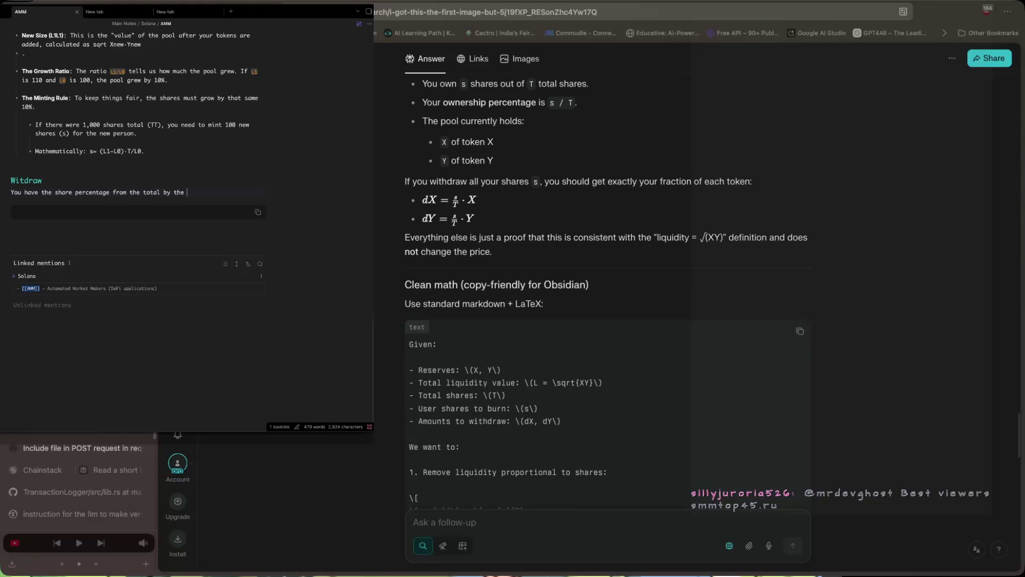
{"action": "type", "text": "`s"}
{"action": "type", "text": "` "}
{"action": "type", "text": "the"}
{"action": "type", "text": "  $"}
{"action": "type", "text": "%"}
{"action": "type", "text": "s "}
{"action": "type", "text": "is s"}
{"action": "type", "text": "`s/t"}
{"action": "key", "text": "BackSpace"}
{"action": "type", "text": "T"}
Start a code block below the sentence containing the formula dx = s/T*X.
{"action": "key", "text": "Return"}
{"action": "type", "text": "the"}
{"action": "key", "text": "BackSpace"}
{"action": "key", "text": "BackSpace"}
{"action": "key", "text": "BackSpace"}
{"action": "type", "text": "so"}
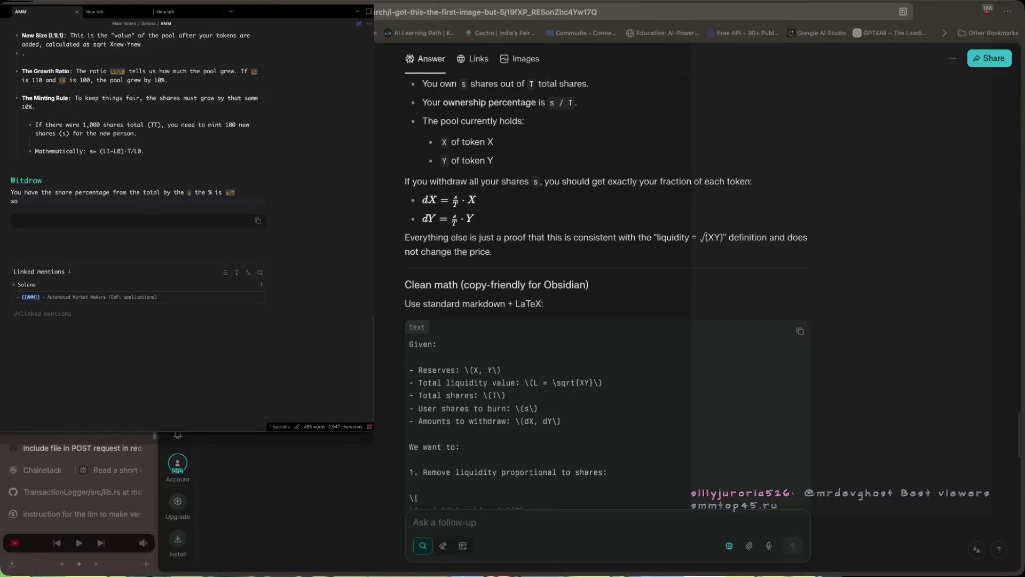
{"action": "type", "text": " X you hold"}
{"action": "type", "text": " is"}
{"action": "key", "text": "BackSpace"}
{"action": "key", "text": "Return"}
{"action": "type", "text": "$$"}
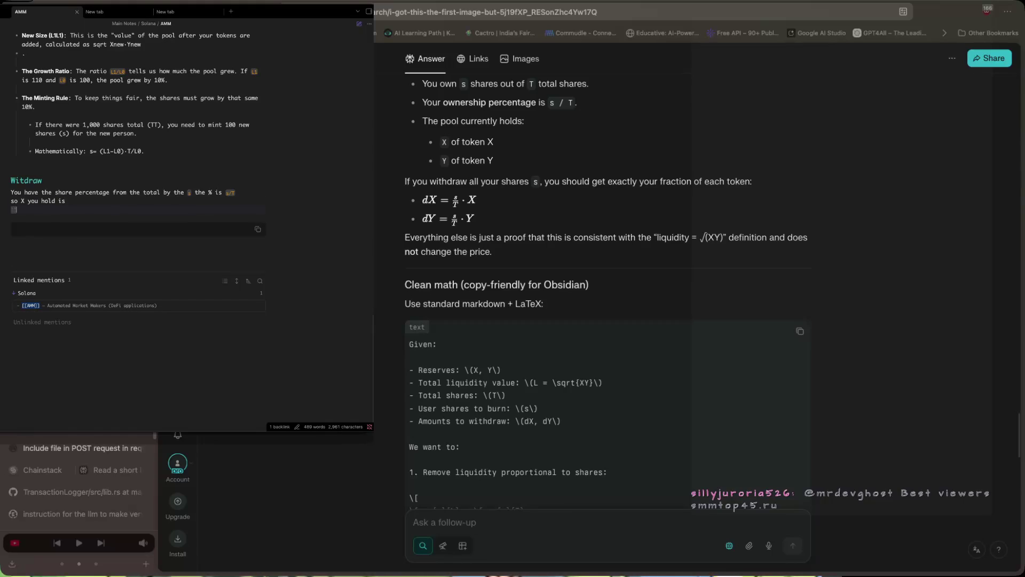
{"action": "type", "text": "`"}
{"action": "key", "text": "Return"}
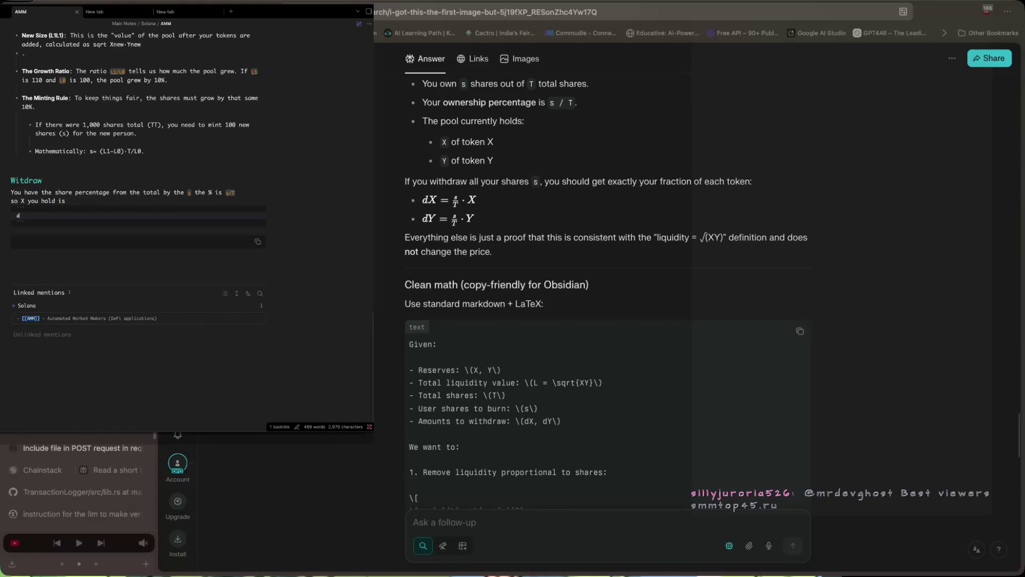
{"action": "type", "text": "x = "}
{"action": "type", "text": "s/"}
{"action": "type", "text": "T"}
{"action": "type", "text": "*X"}
{"action": "left_click", "coordinate": [25, 208]}
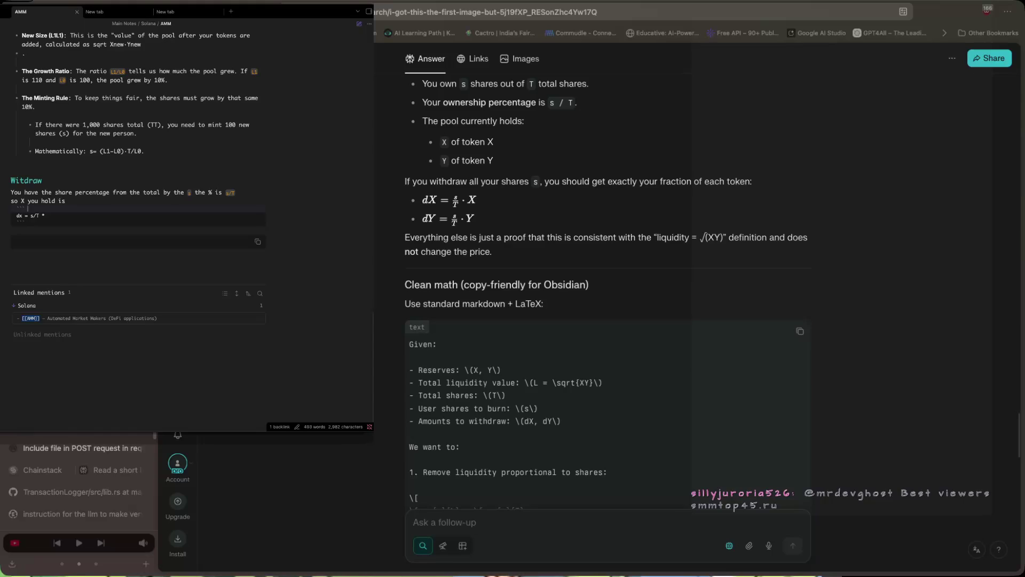
Space out the formula as dx = s/T * X and add dy = s/T * Y beneath it.
{"action": "left_click", "coordinate": [30, 215]}
{"action": "key", "text": "BackSpace"}
{"action": "key", "text": "Down"}
{"action": "key", "text": "Down"}
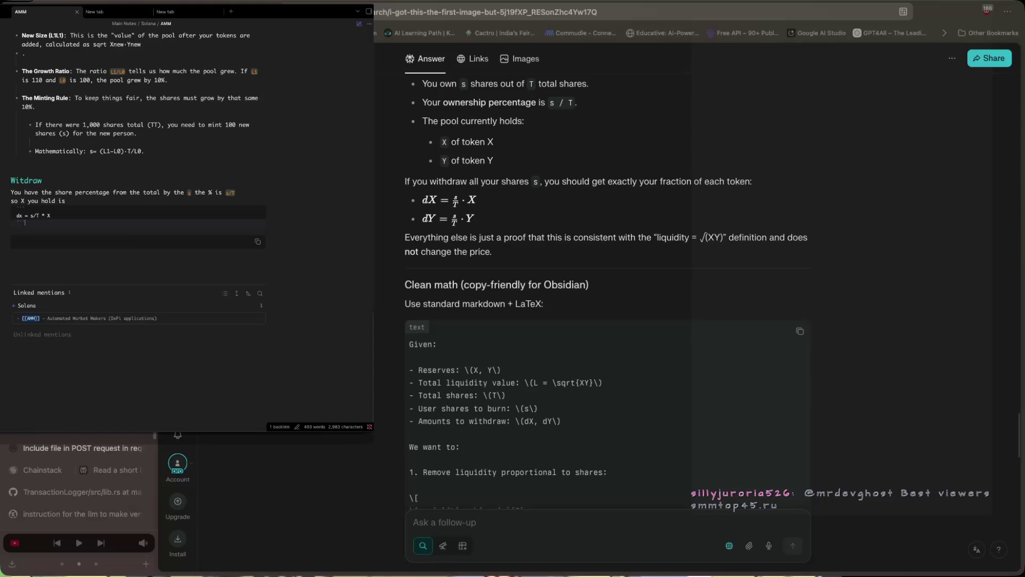
{"action": "left_click", "coordinate": [17, 222]}
{"action": "key", "text": "Return"}
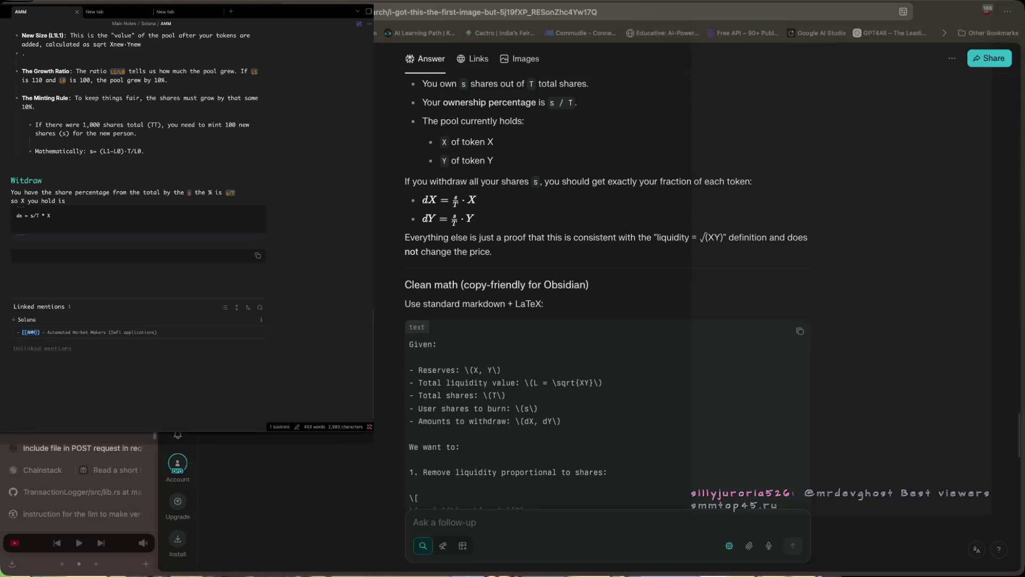
{"action": "key", "text": "Return"}
{"action": "type", "text": "dy = s/T"}
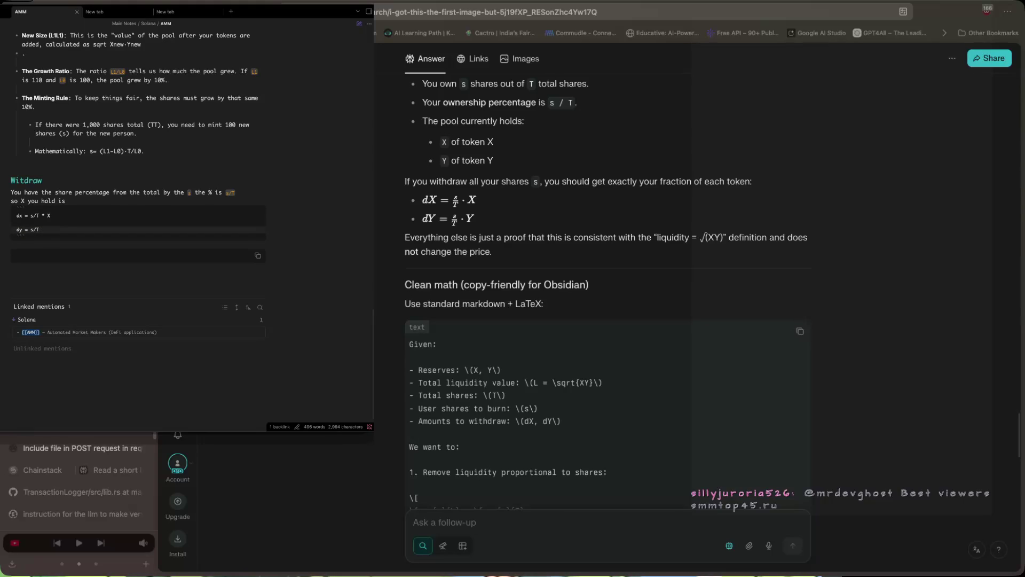
{"action": "type", "text": "*"}
{"action": "key", "text": "Down"}
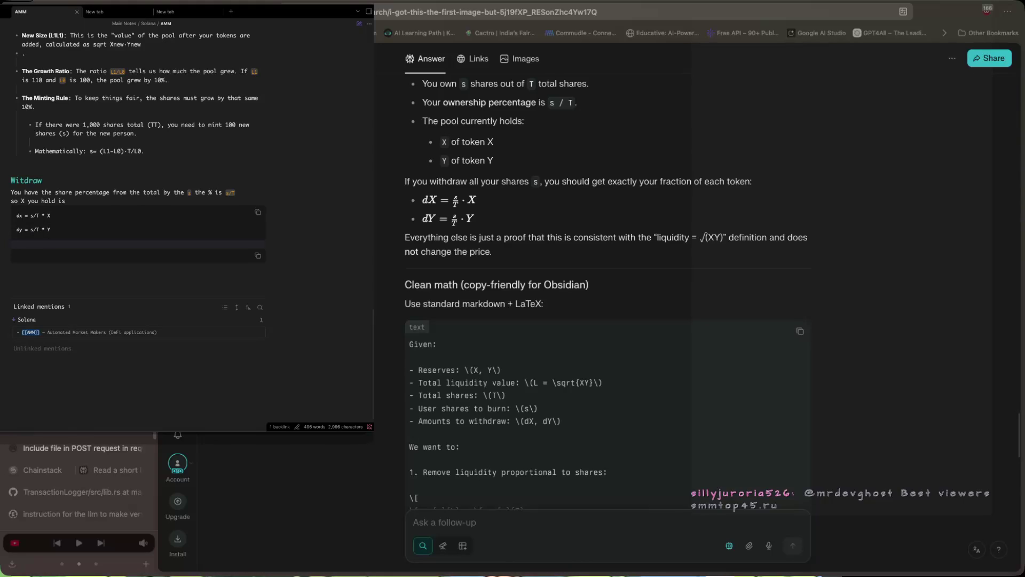
{"action": "left_click", "coordinate": [800, 331]}
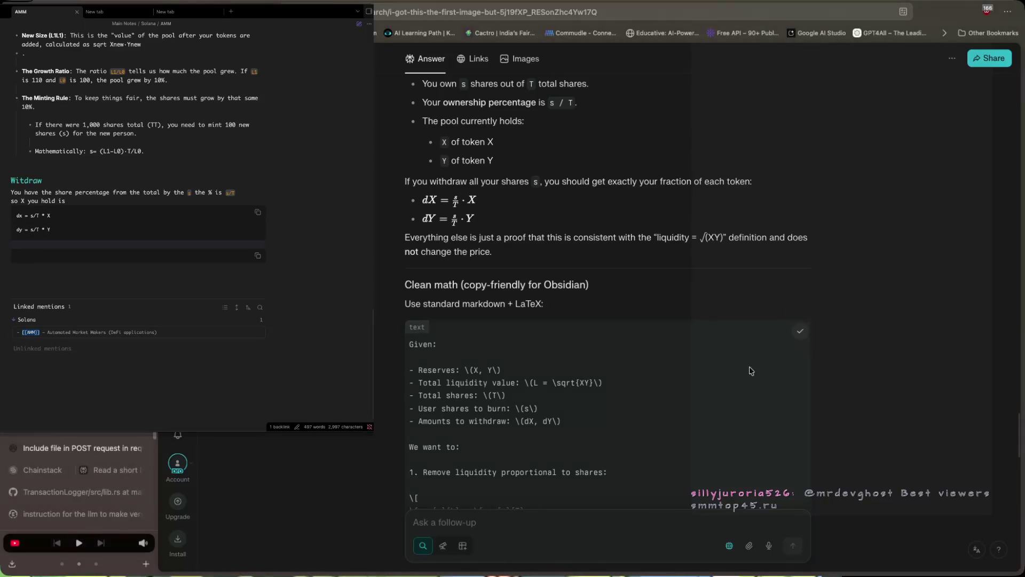
Paste the copied withdrawal math as a follow-up, asking to simplify it like the earlier pizza example.
{"action": "left_click", "coordinate": [460, 515]}
{"action": "key", "text": "ctrl+v"}
{"action": "type", "text": "did"}
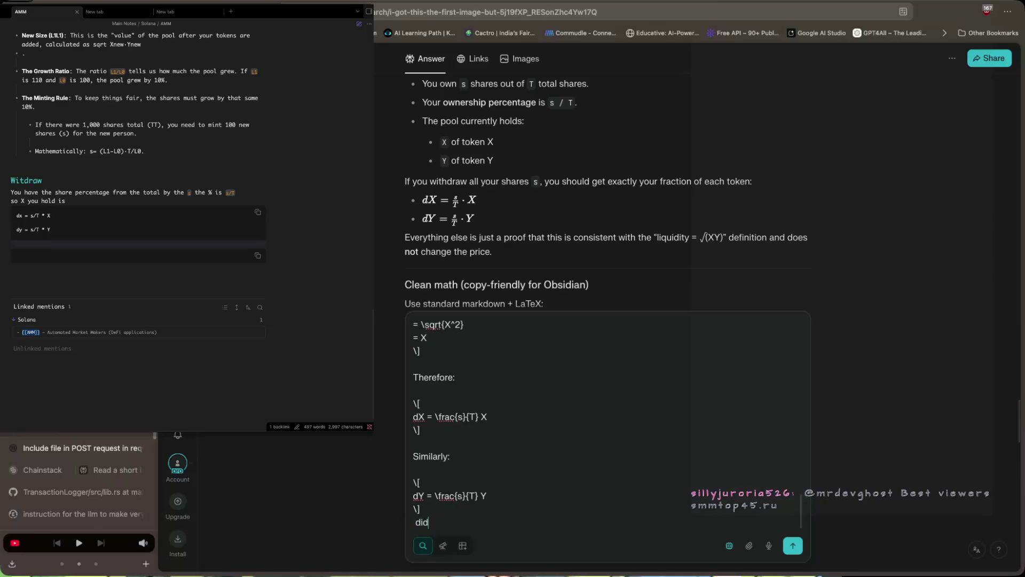
{"action": "type", "text": " not get le"}
{"action": "type", "text": "t"}
{"action": "key", "text": "BackSpace"}
{"action": "key", "text": "BackSpace"}
{"action": "type", "text": "ets make it sim"}
{"action": "type", "text": "ple gby"}
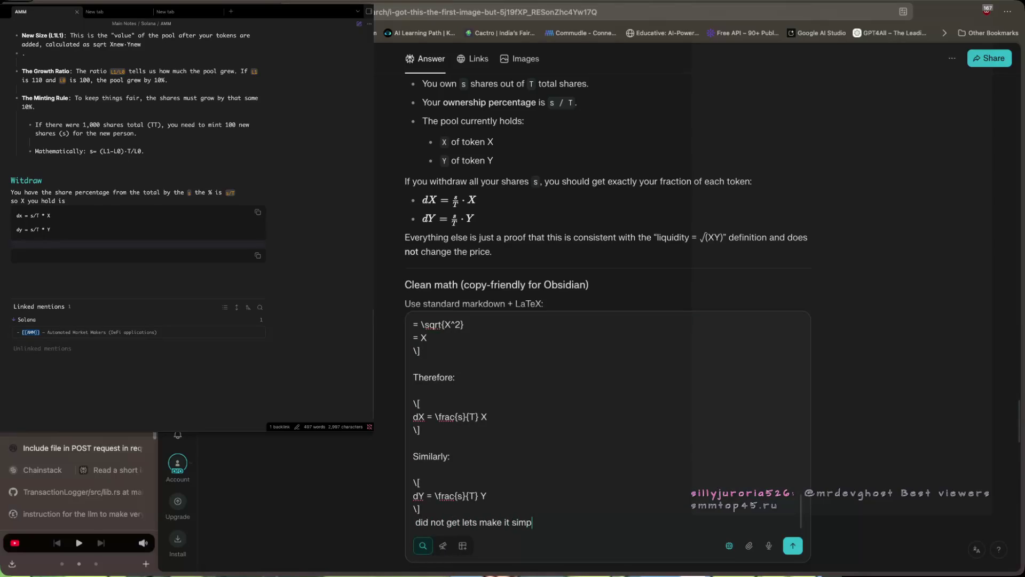
{"action": "key", "text": "BackSpace"}
{"action": "key", "text": "BackSpace"}
{"action": "key", "text": "BackSpace"}
{"action": "type", "text": "like prevb"}
{"action": "key", "text": "BackSpace"}
{"action": "type", "text": "by pi"}
{"action": "type", "text": "zz"}
{"action": "key", "text": "BackSpace"}
{"action": "key", "text": "BackSpace"}
{"action": "type", "text": "izz ec"}
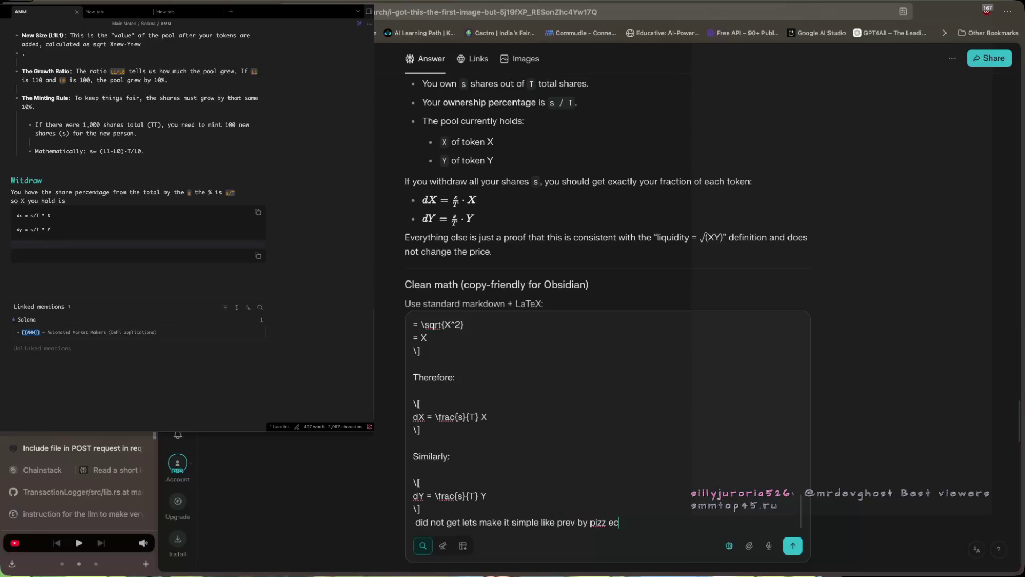
{"action": "key", "text": "BackSpace"}
{"action": "type", "text": "x"}
{"action": "key", "text": "Return"}
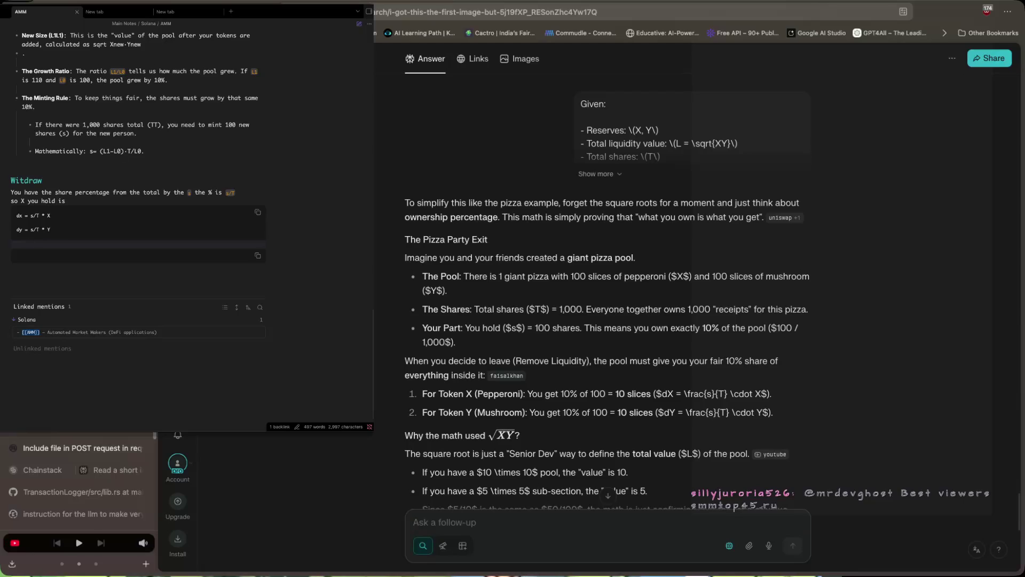
Scroll to the Easy-to-Copy Summary (Obsidian) block and copy the 'Fair Share' summary.
{"action": "scroll", "coordinate": [595, 489], "scroll_direction": "down", "scroll_amount": 3}
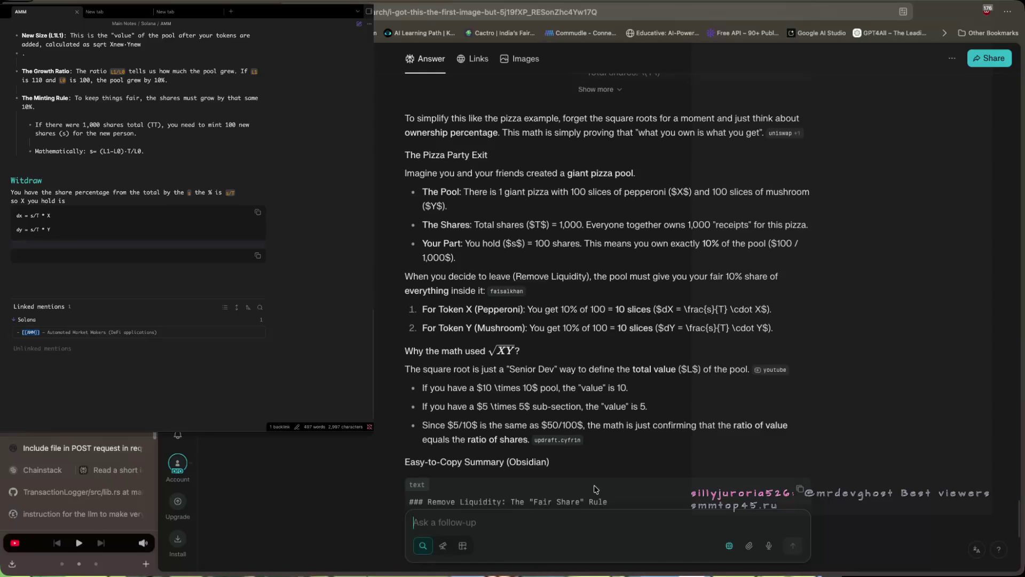
{"action": "scroll", "coordinate": [596, 489], "scroll_direction": "down", "scroll_amount": 5}
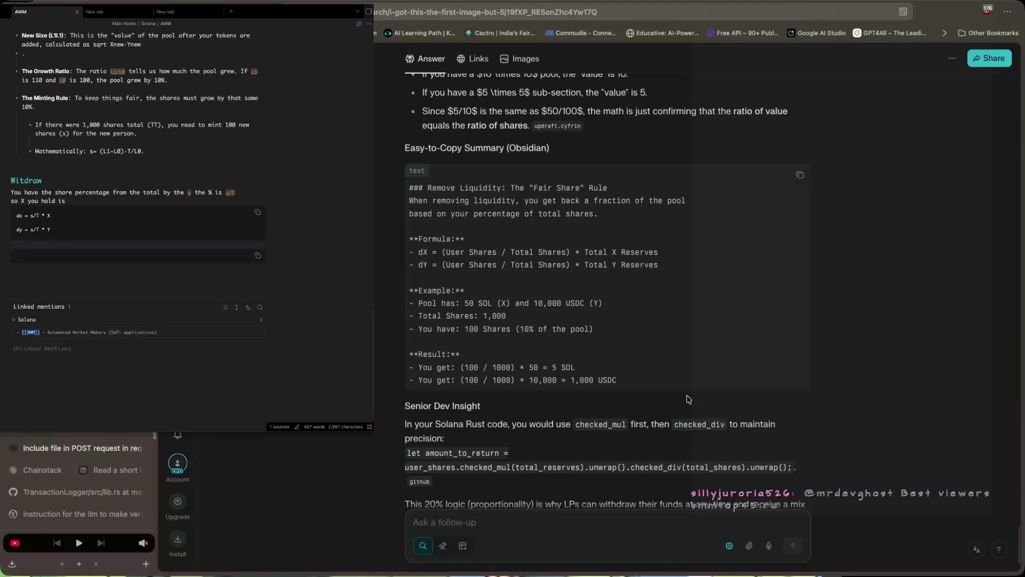
{"action": "left_click", "coordinate": [801, 173]}
Delete the leftover empty code fence in the AMM note.
{"action": "left_click", "coordinate": [65, 261]}
{"action": "double_click", "coordinate": [18, 252]}
{"action": "key", "text": "BackSpace"}
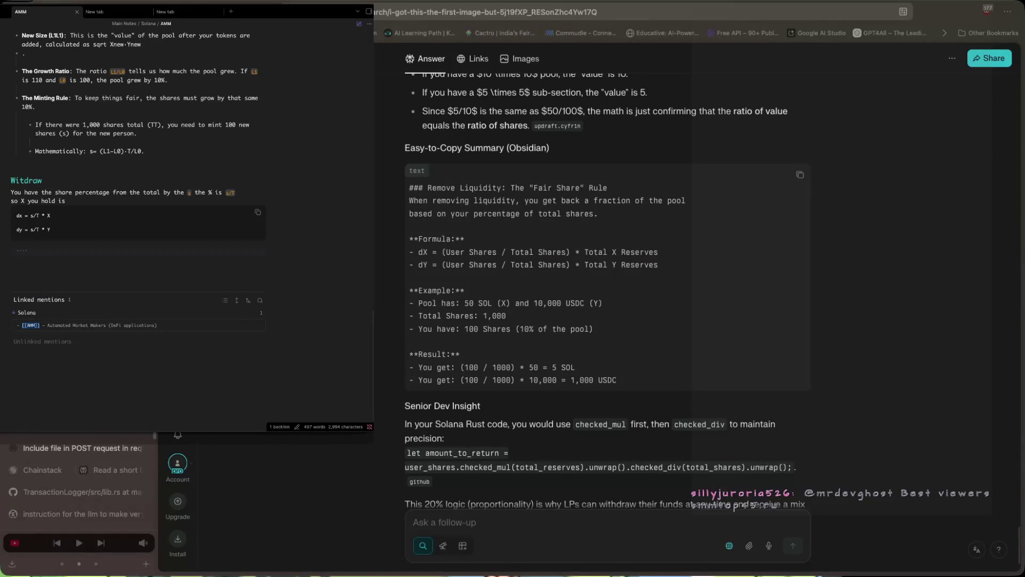
Paste the 'Fair Share' remove-liquidity summary below the dx/dy formula block.
{"action": "key", "text": "ctrl+v"}
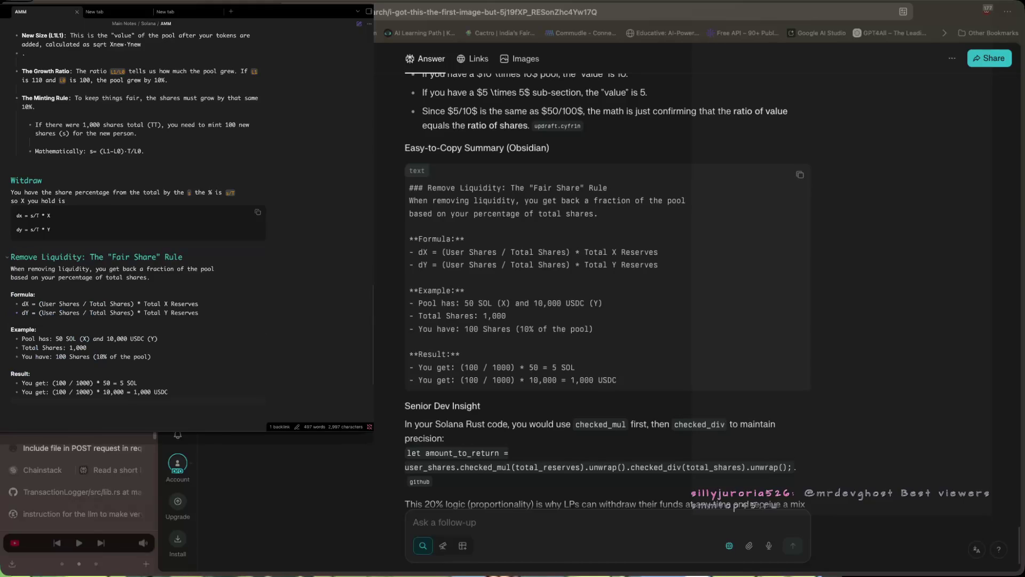
{"action": "key", "text": "ctrl+z"}
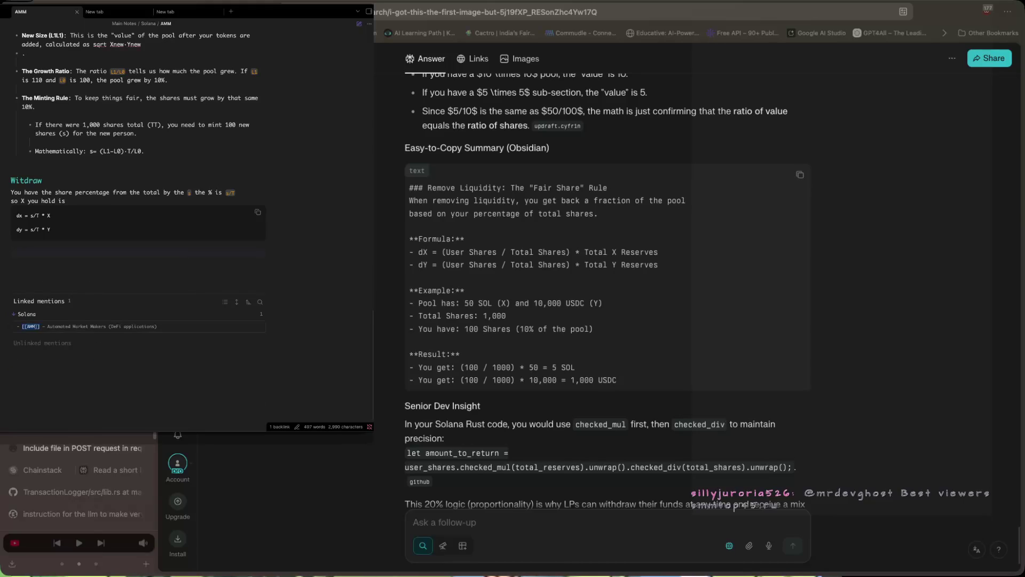
{"action": "left_click", "coordinate": [17, 236]}
{"action": "key", "text": "ctrl+v"}
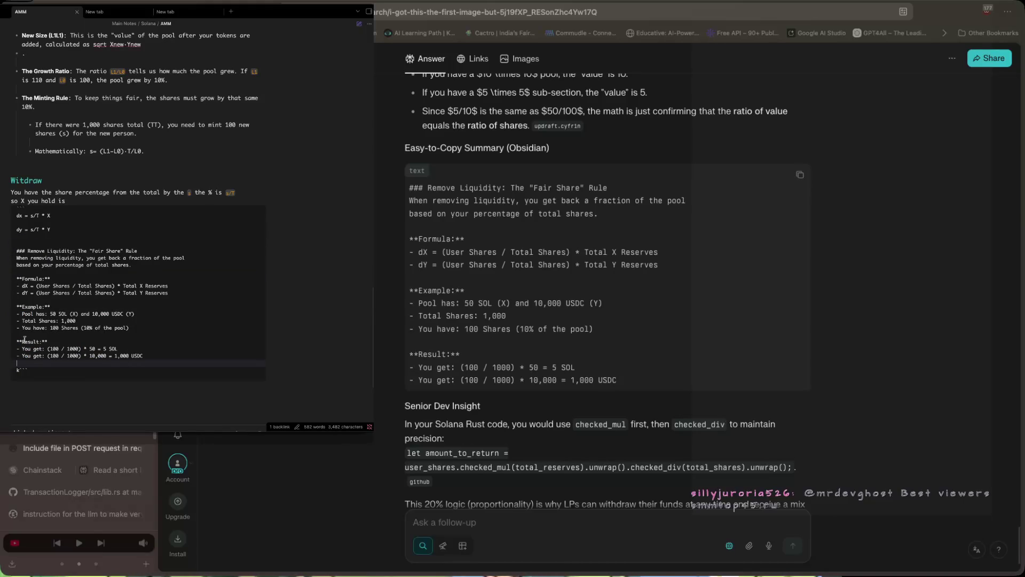
{"action": "left_click", "coordinate": [19, 368]}
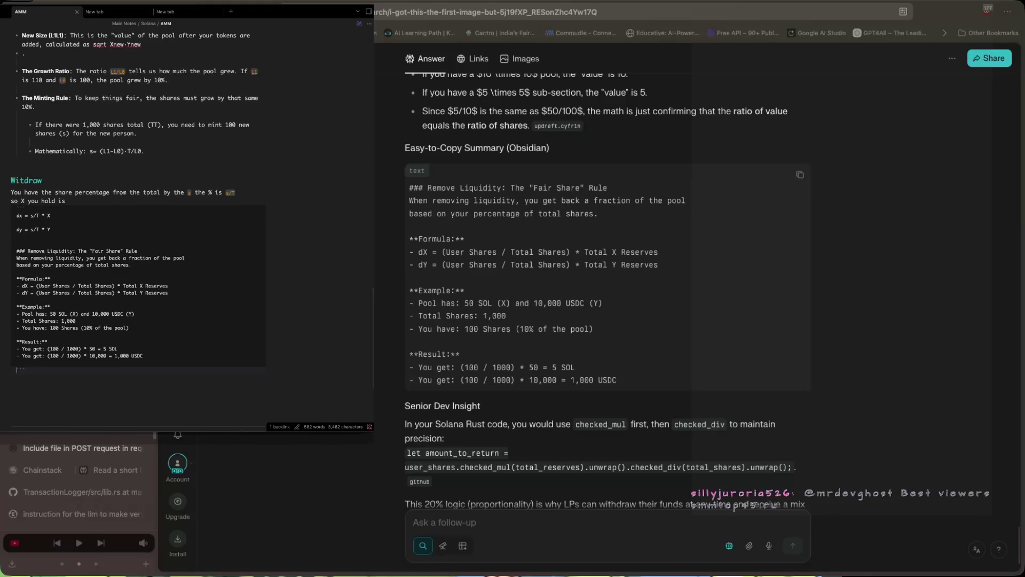
{"action": "key", "text": "ctrl+z"}
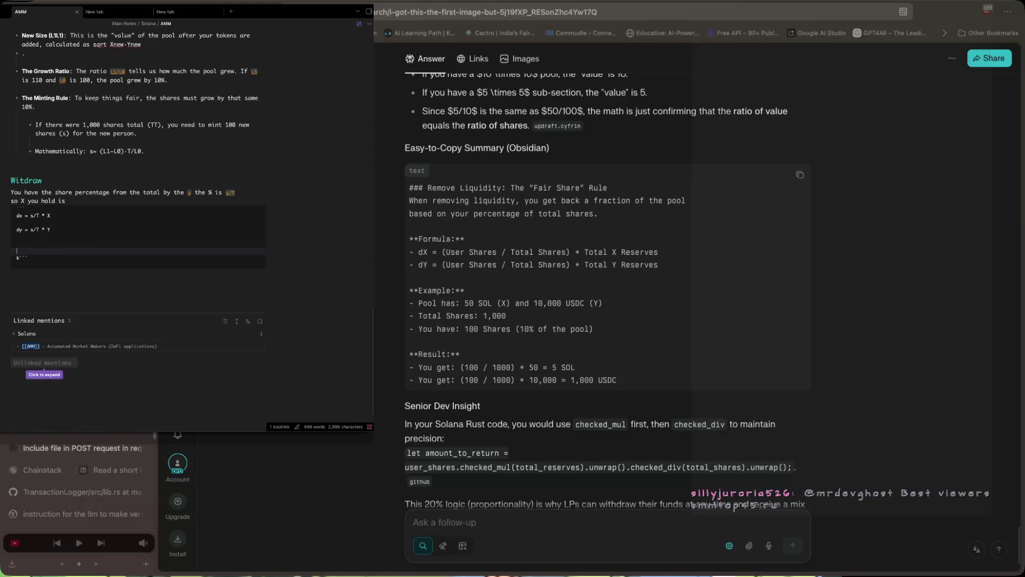
{"action": "key", "text": "BackSpace"}
{"action": "key", "text": "BackSpace"}
{"action": "key", "text": "ctrl+v"}
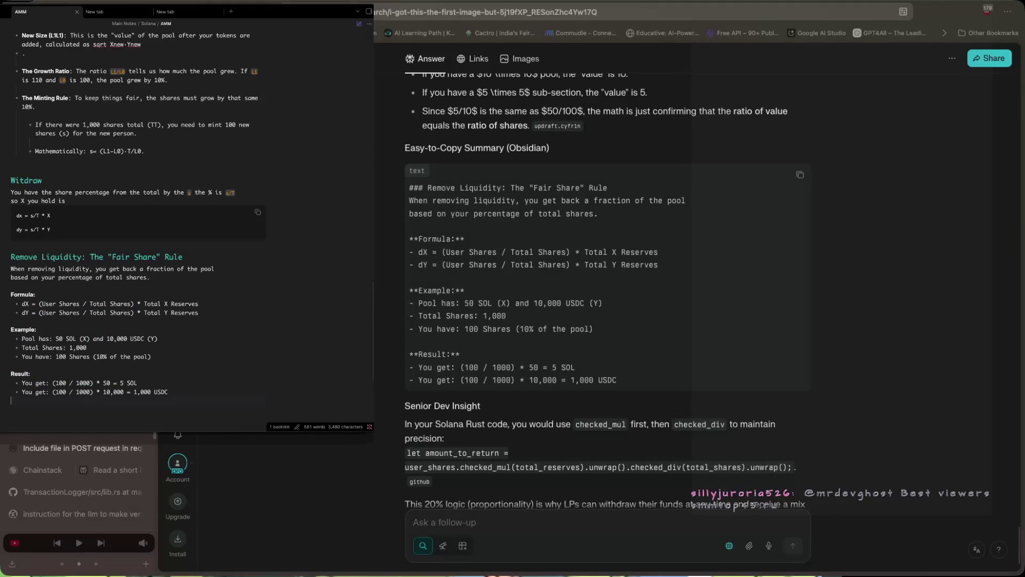